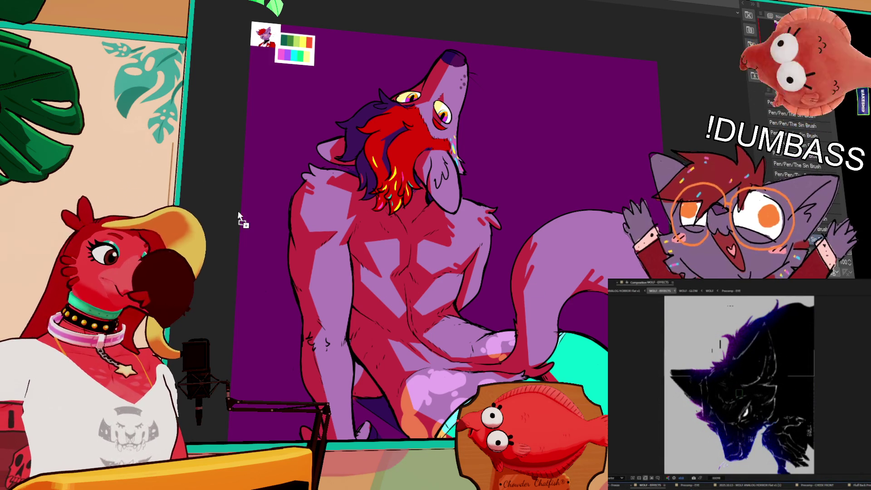
Zoom and pan the view down toward the wolf's lower body
{"action": "scroll", "coordinate": [495, 84], "scroll_direction": "up", "scroll_amount": 1}
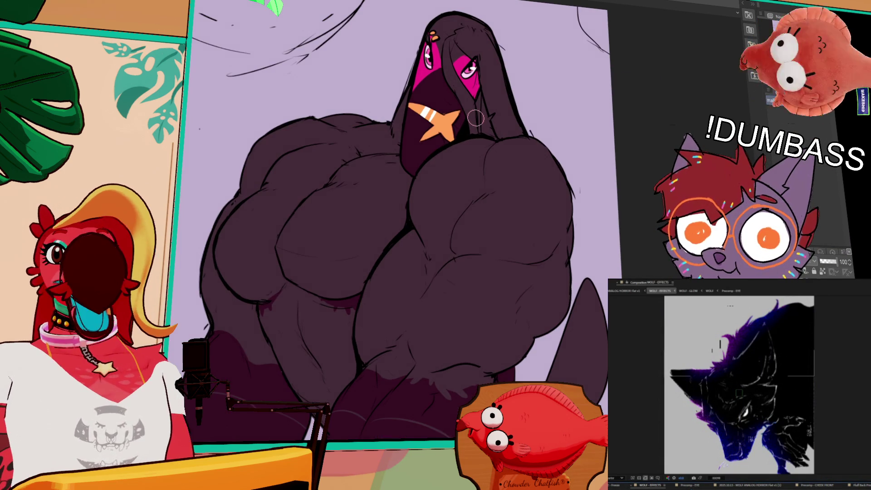
{"action": "left_click_drag", "start_coordinate": [519, 149], "coordinate": [557, 147]}
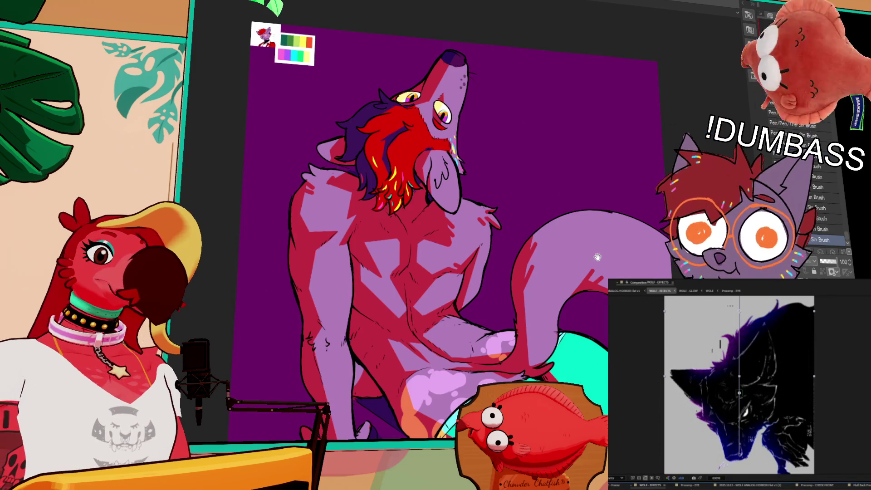
{"action": "left_click_drag", "start_coordinate": [598, 257], "coordinate": [600, 230]}
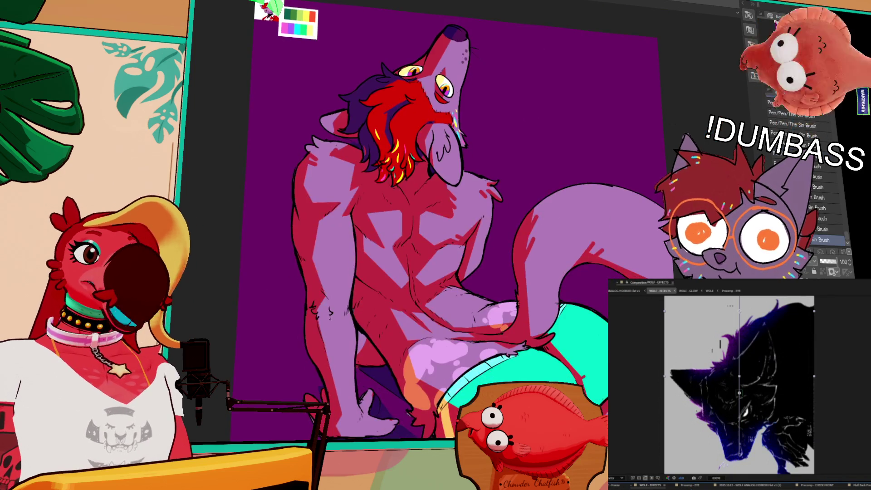
{"action": "scroll", "coordinate": [653, 243], "scroll_direction": "up", "scroll_amount": 5}
{"action": "scroll", "coordinate": [637, 193], "scroll_direction": "down", "scroll_amount": 5}
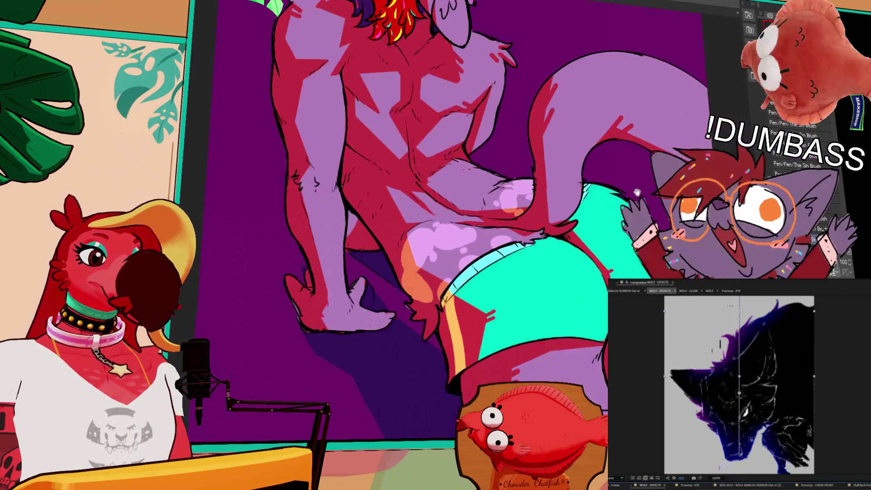
{"action": "left_click_drag", "start_coordinate": [637, 192], "coordinate": [637, 142]}
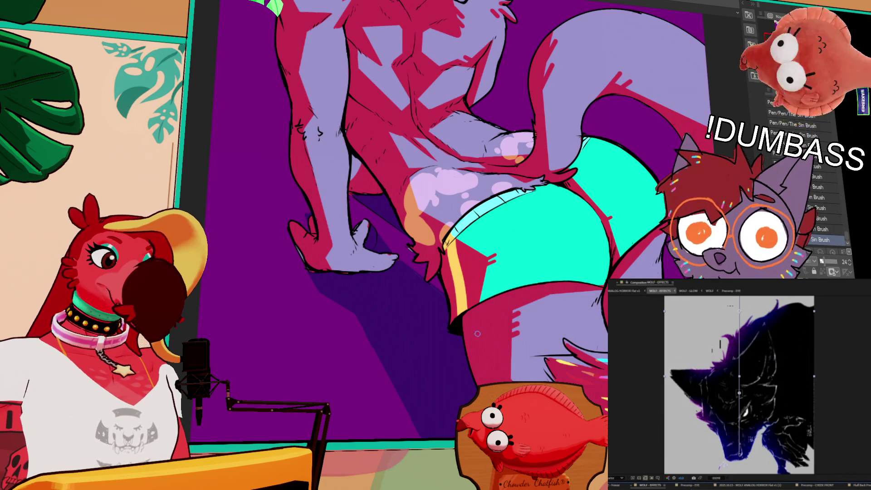
Select the entire canvas with Ctrl+A and frame the teal shorts and legs closely
{"action": "key", "text": "ctrl+a"}
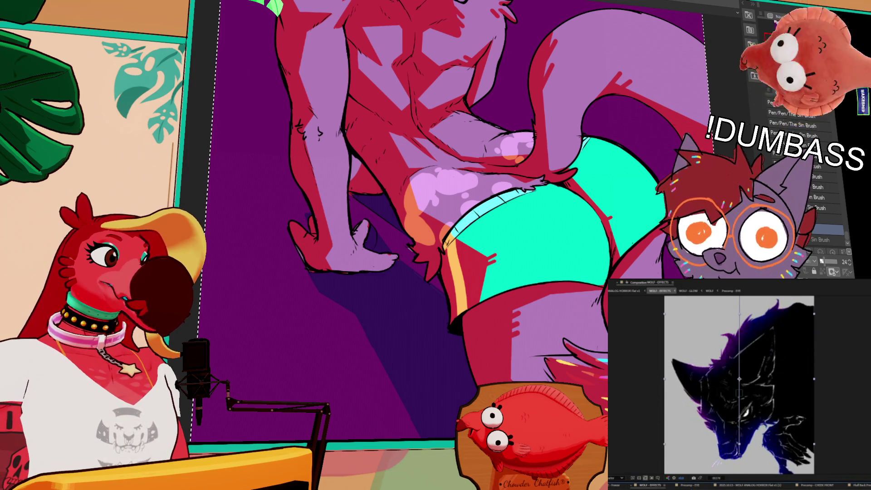
{"action": "scroll", "coordinate": [743, 383], "scroll_direction": "down", "scroll_amount": 3}
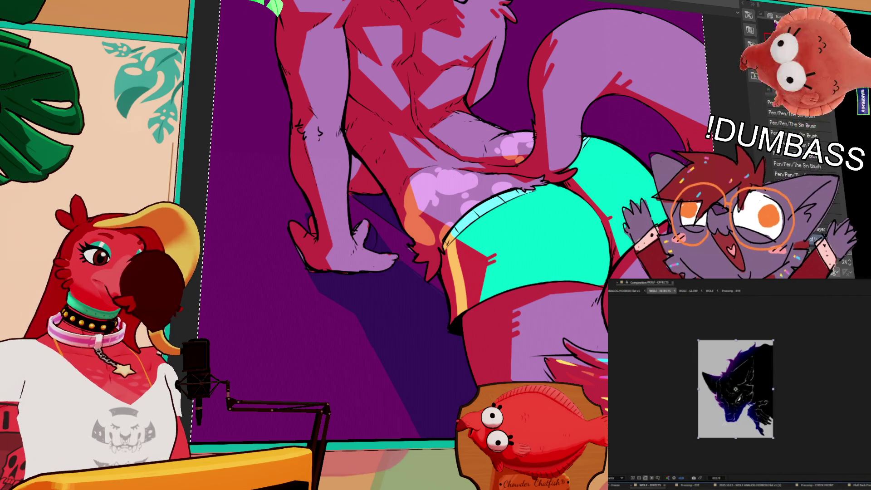
{"action": "left_click_drag", "start_coordinate": [502, 323], "coordinate": [500, 316]}
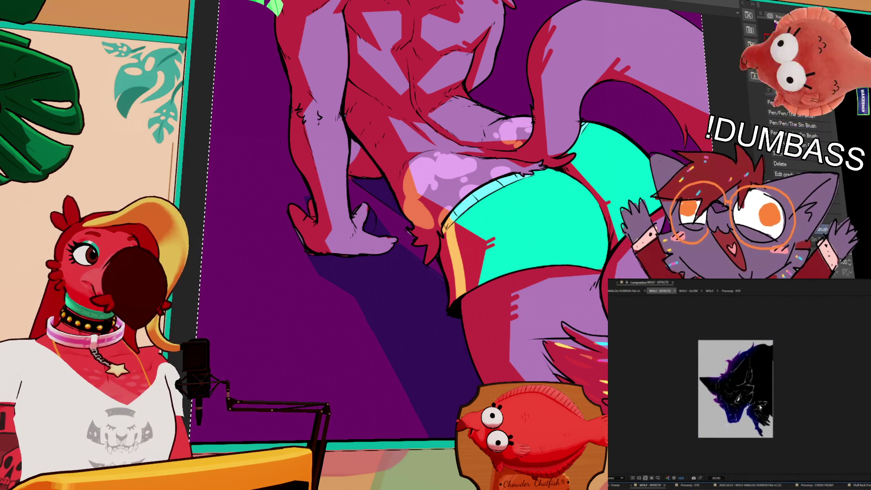
{"action": "scroll", "coordinate": [762, 406], "scroll_direction": "up", "scroll_amount": 5}
{"action": "scroll", "coordinate": [763, 405], "scroll_direction": "down", "scroll_amount": 5}
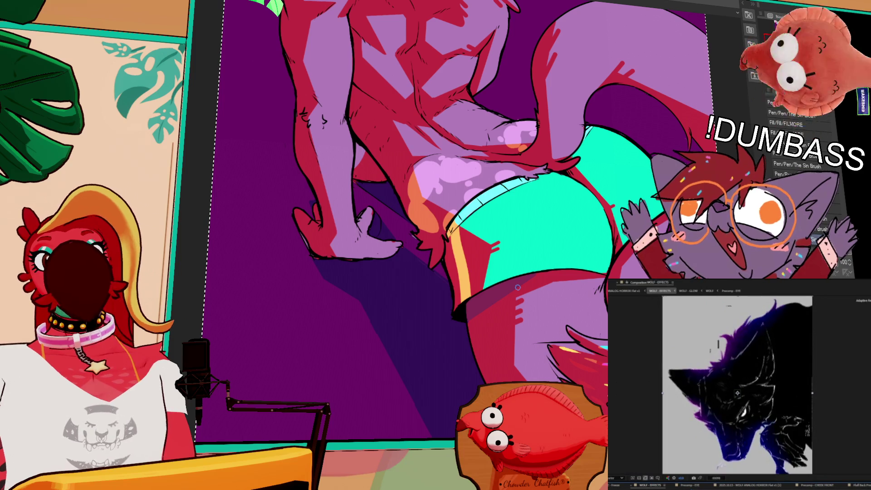
{"action": "left_click_drag", "start_coordinate": [518, 287], "coordinate": [501, 304]}
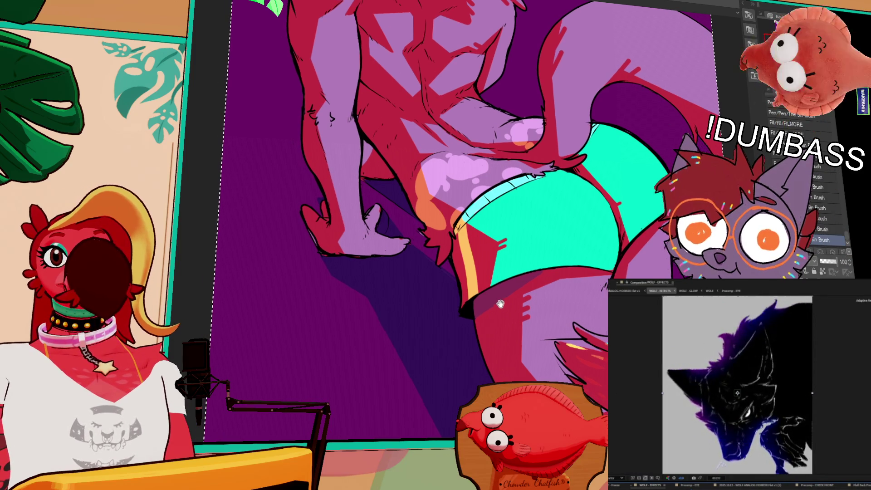
Paint Sin Brush strokes on the wolf's thigh just below the teal shorts and play the preview
{"action": "mouse_move", "coordinate": [507, 339]}
{"action": "left_mouse_down"}
{"action": "mouse_move", "coordinate": [540, 333]}
{"action": "mouse_move", "coordinate": [545, 310]}
{"action": "left_mouse_up"}
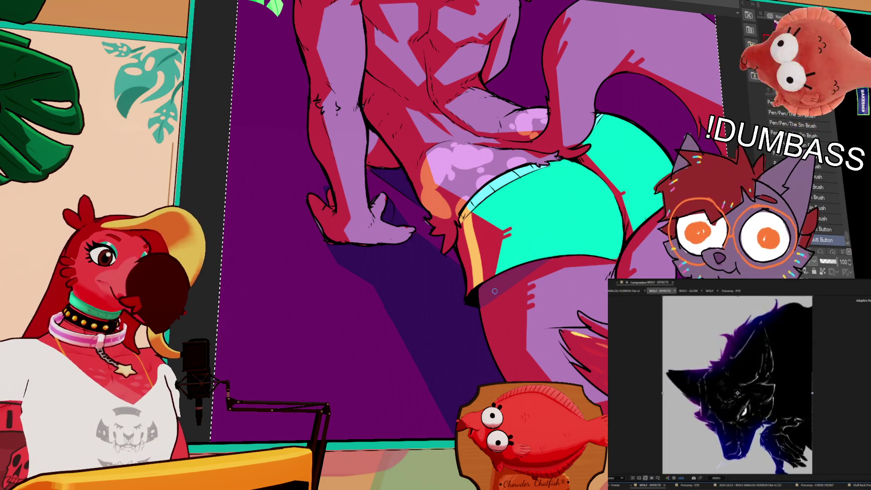
{"action": "left_click_drag", "start_coordinate": [495, 291], "coordinate": [507, 377]}
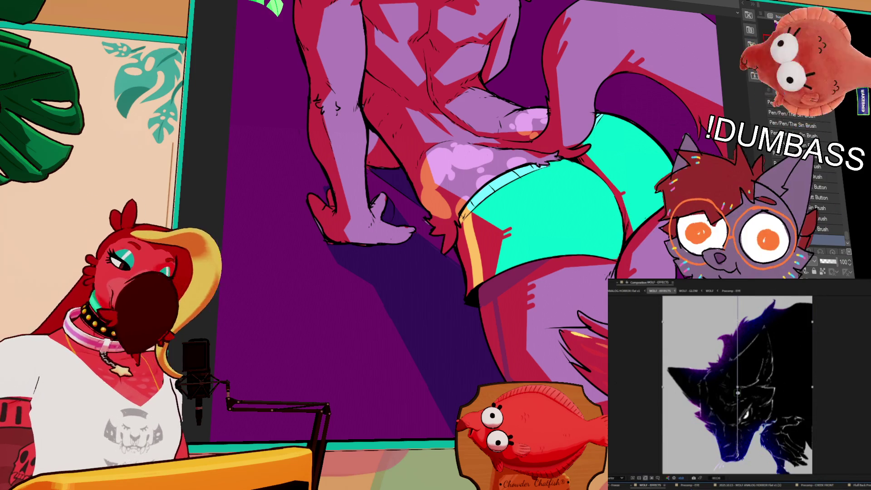
{"action": "key", "text": "space"}
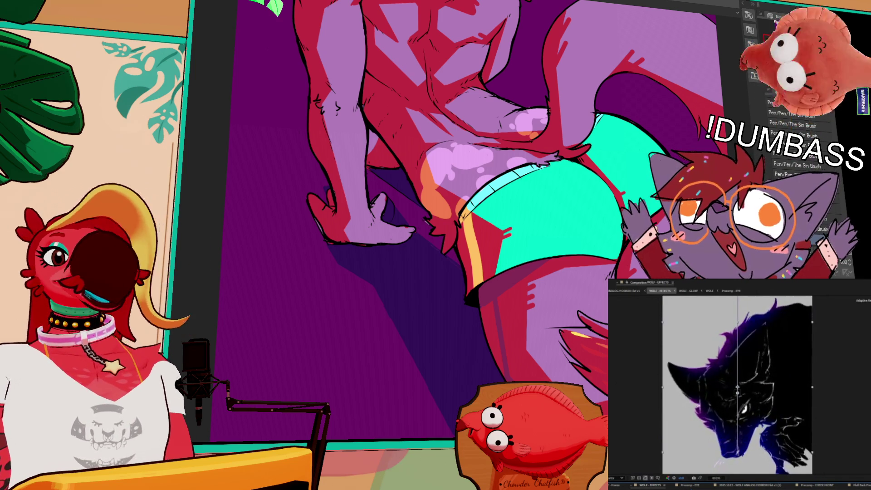
{"action": "left_click_drag", "start_coordinate": [501, 339], "coordinate": [510, 298]}
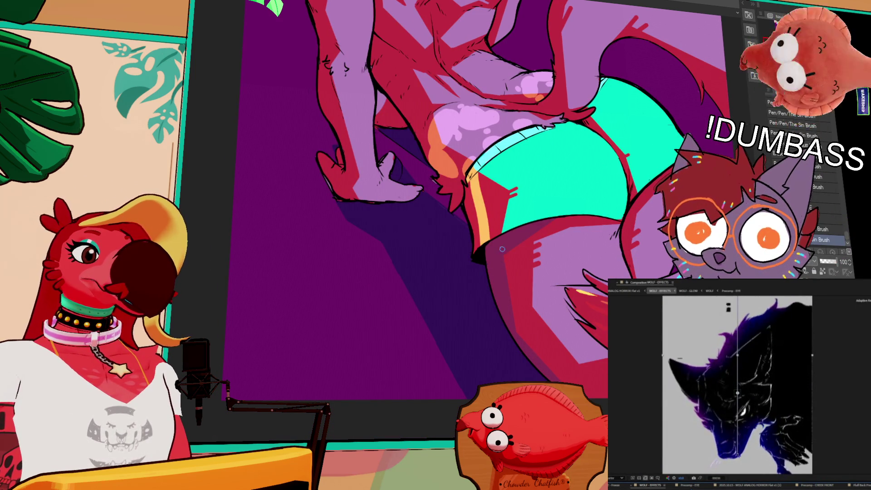
Erase paint near the shorts, then extend the yellow stripe down the leg's edge with the Sin Brush
{"action": "left_click_drag", "start_coordinate": [503, 249], "coordinate": [533, 346]}
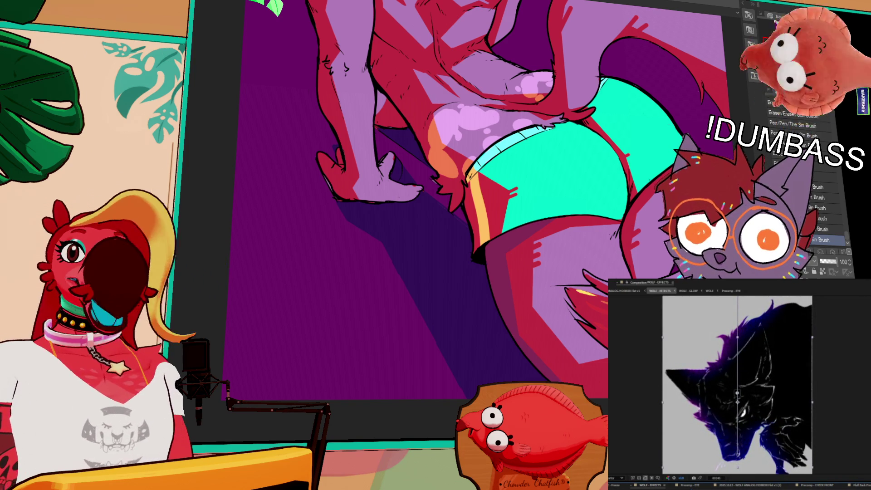
{"action": "left_click_drag", "start_coordinate": [520, 236], "coordinate": [535, 233]}
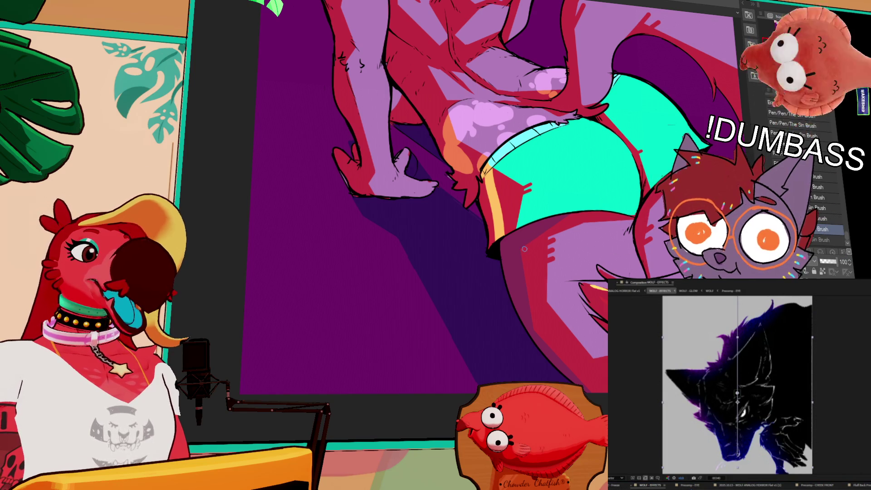
{"action": "key", "text": "period"}
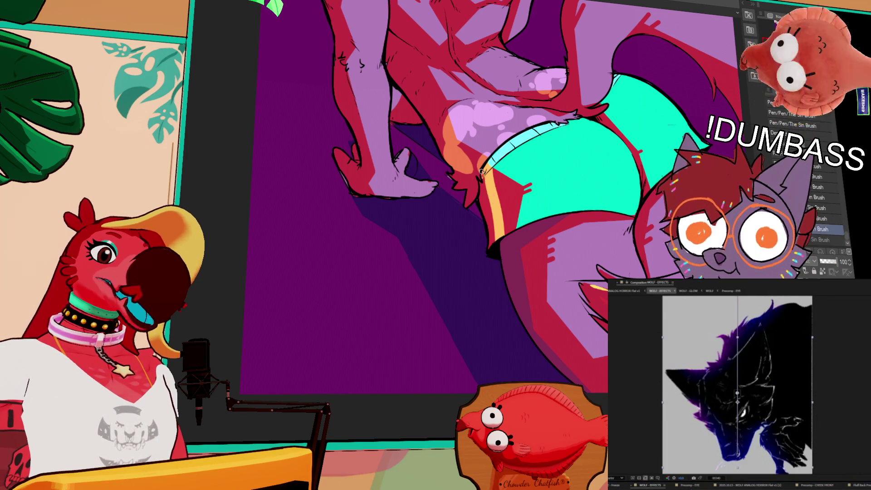
{"action": "mouse_move", "coordinate": [495, 205]}
{"action": "left_mouse_down"}
{"action": "mouse_move", "coordinate": [498, 238]}
{"action": "mouse_move", "coordinate": [494, 224]}
{"action": "left_mouse_up"}
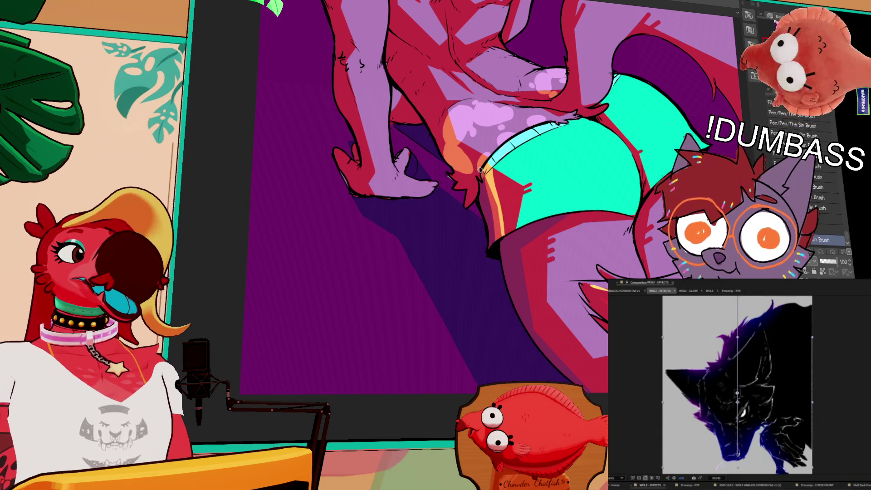
{"action": "scroll", "coordinate": [480, 170], "scroll_direction": "up", "scroll_amount": 3}
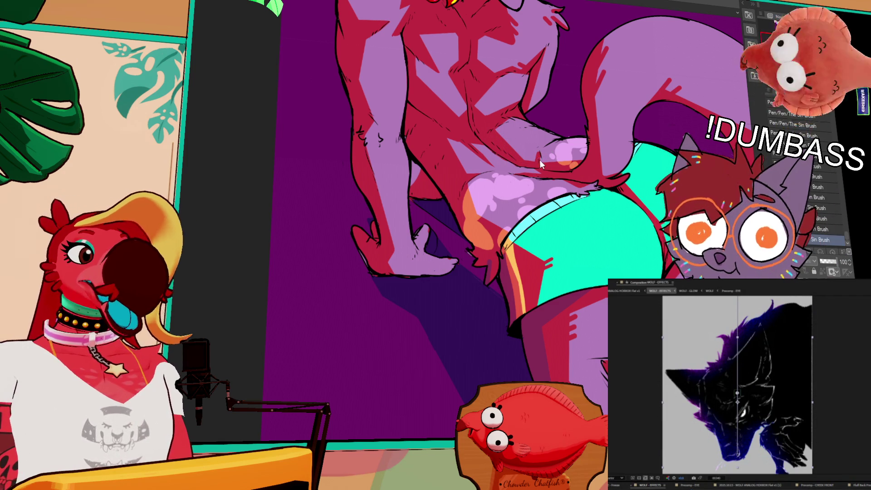
{"action": "key", "text": "Down"}
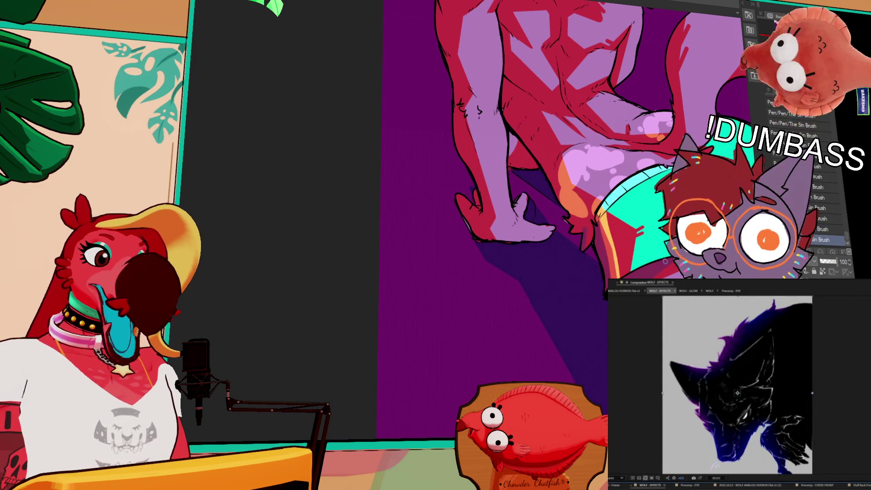
{"action": "scroll", "coordinate": [569, 192], "scroll_direction": "up", "scroll_amount": 2}
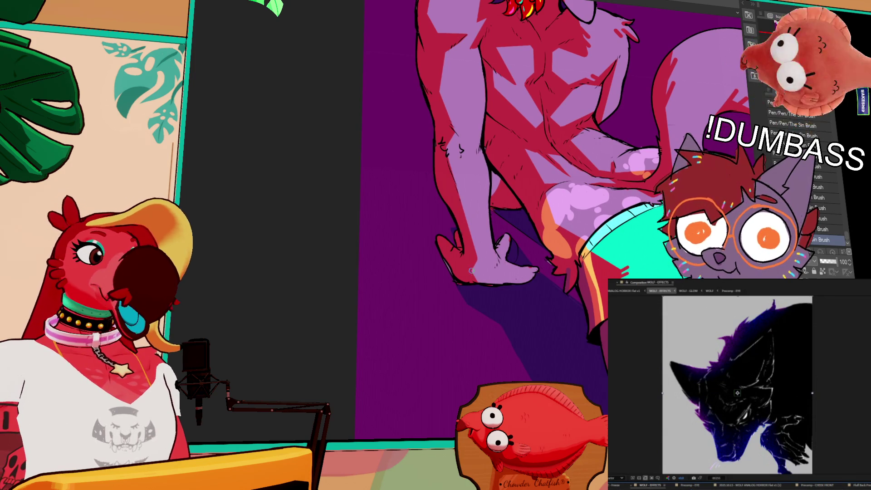
Draw a thin line on the wolf's back, toggling between brush presets
{"action": "left_click", "coordinate": [824, 240]}
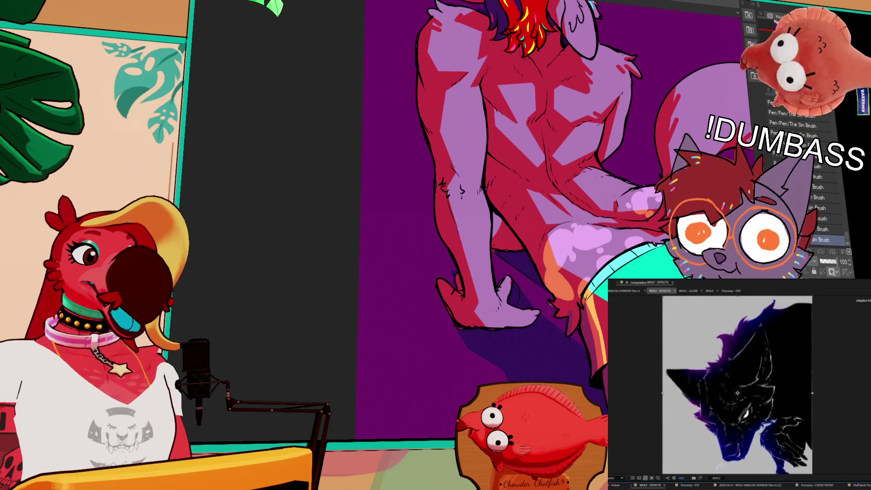
{"action": "left_click", "coordinate": [824, 230]}
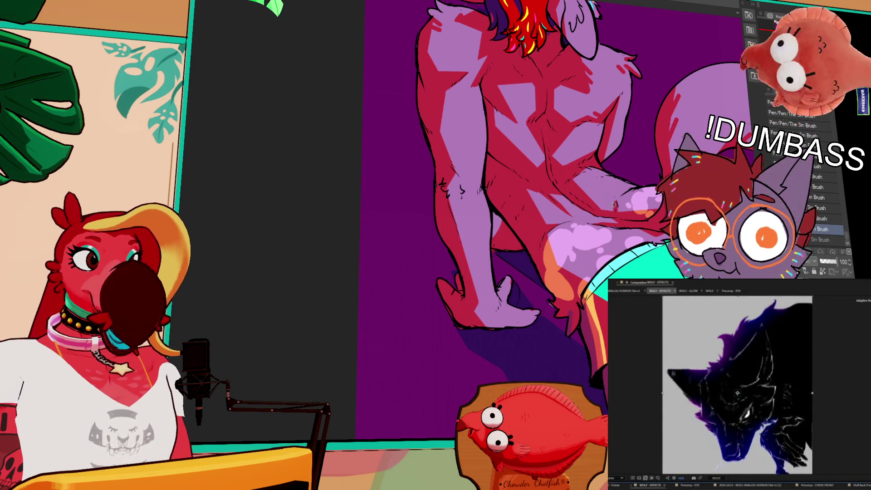
{"action": "left_click_drag", "start_coordinate": [545, 121], "coordinate": [554, 182]}
{"action": "key", "text": "period"}
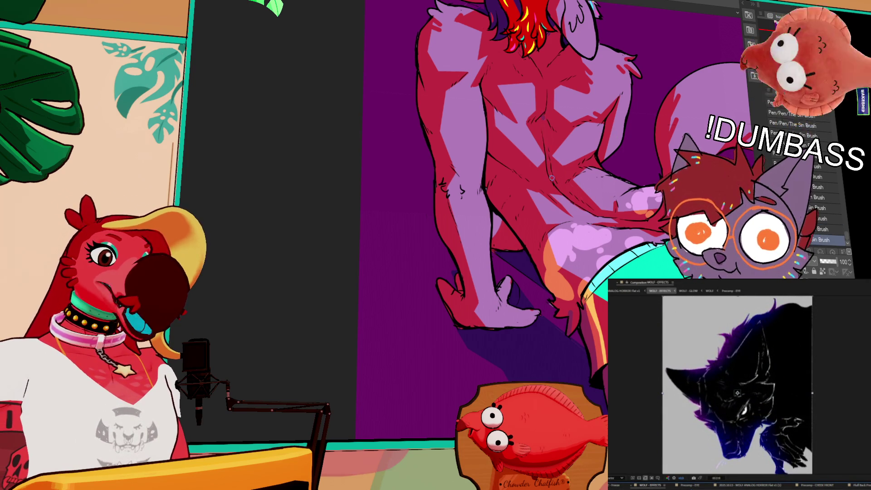
{"action": "key", "text": "comma"}
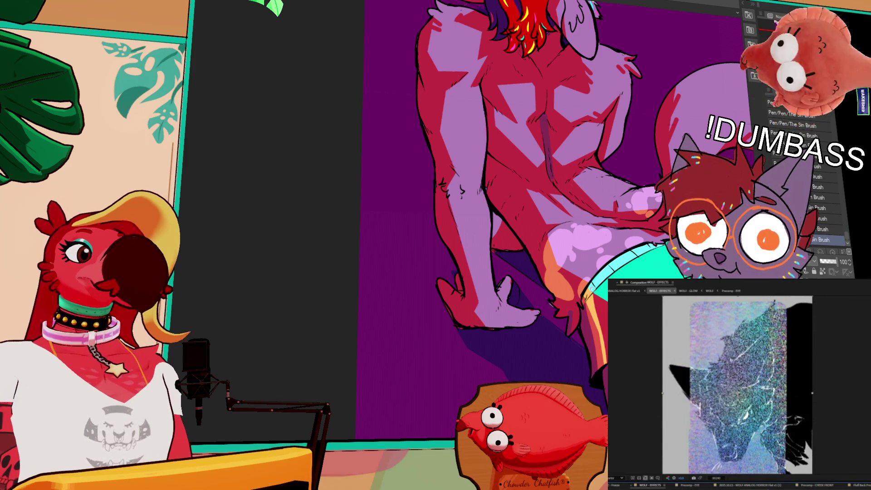
Preview the flat wolf composition, return to WOLF - EFFECTS, and pan up to the head
{"action": "left_click", "coordinate": [623, 291]}
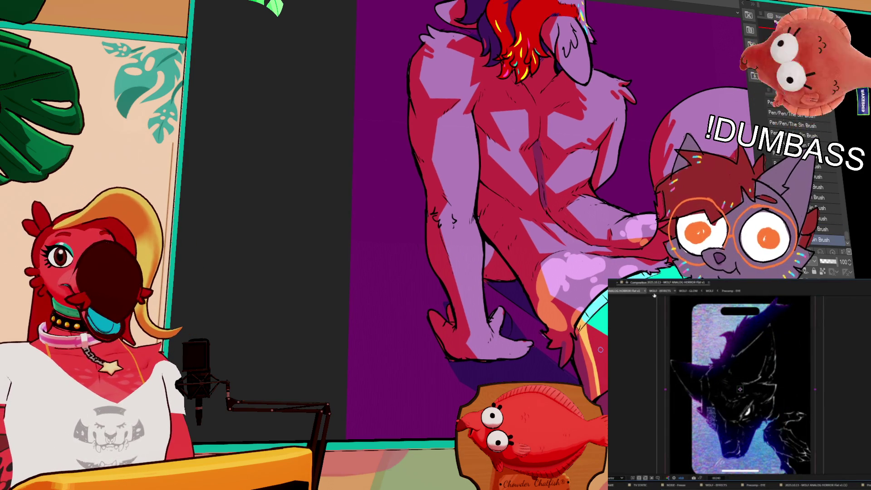
{"action": "left_click", "coordinate": [655, 292]}
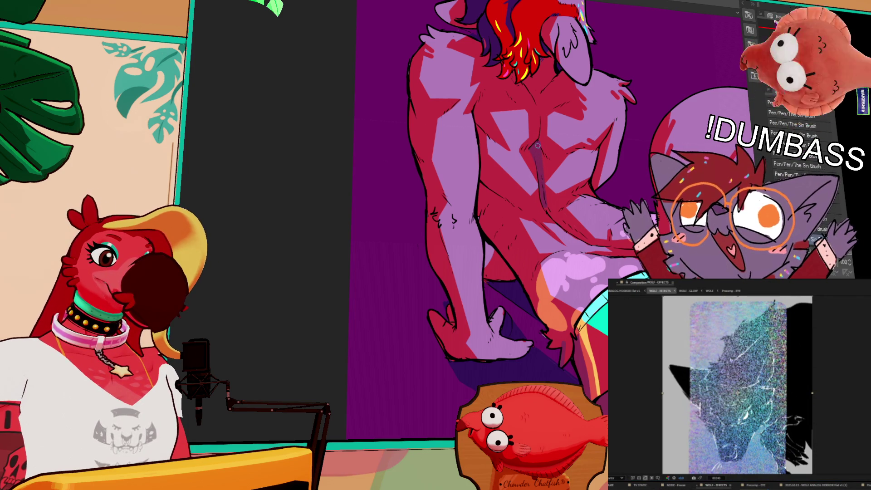
{"action": "left_click_drag", "start_coordinate": [540, 133], "coordinate": [559, 163]}
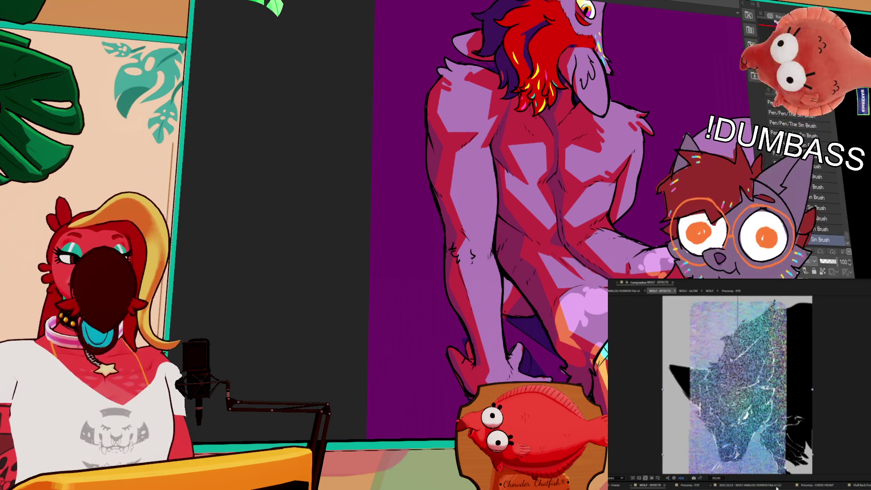
{"action": "mouse_move", "coordinate": [589, 142]}
{"action": "left_mouse_down"}
{"action": "mouse_move", "coordinate": [579, 182]}
{"action": "mouse_move", "coordinate": [557, 189]}
{"action": "left_mouse_up"}
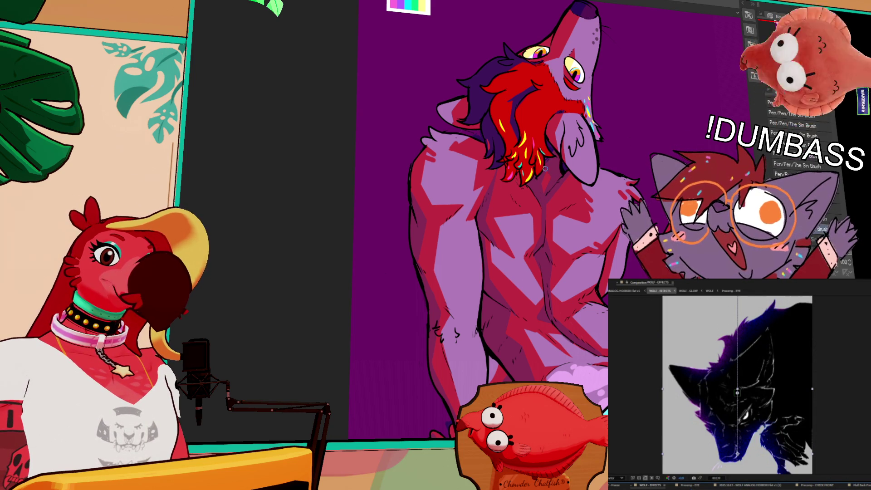
{"action": "scroll", "coordinate": [673, 137], "scroll_direction": "down", "scroll_amount": 1}
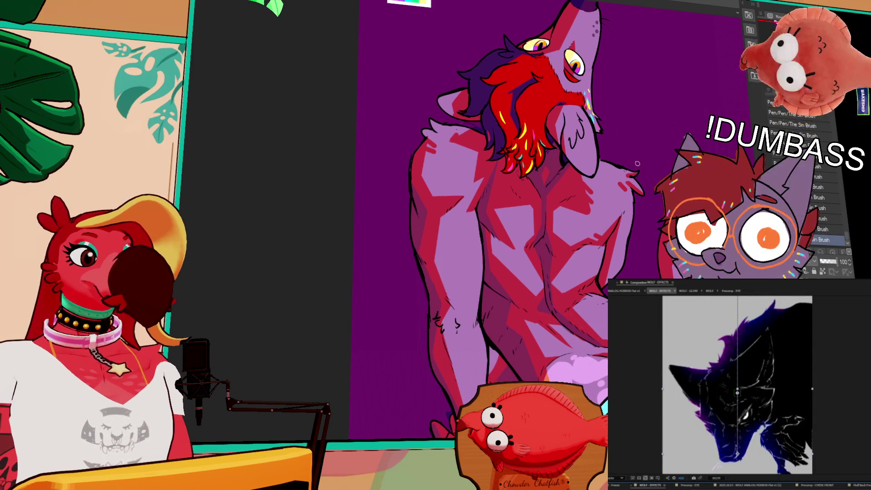
{"action": "scroll", "coordinate": [618, 205], "scroll_direction": "up", "scroll_amount": 2}
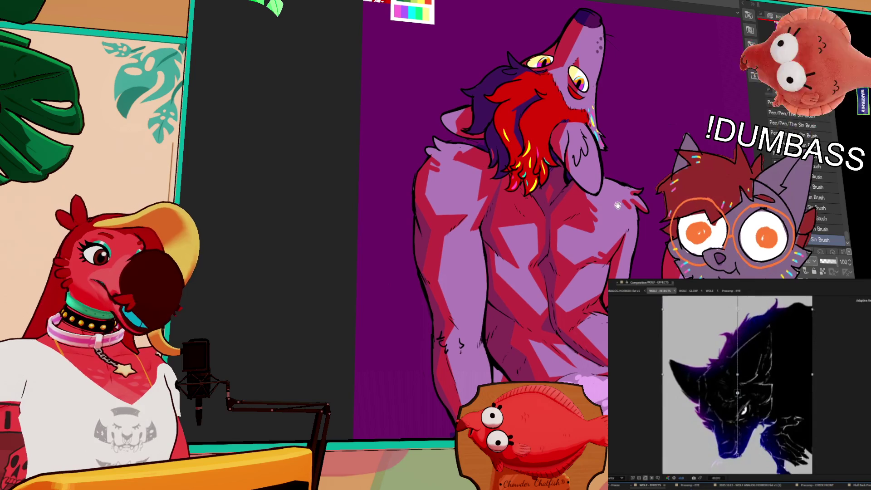
{"action": "scroll", "coordinate": [629, 196], "scroll_direction": "up", "scroll_amount": 2}
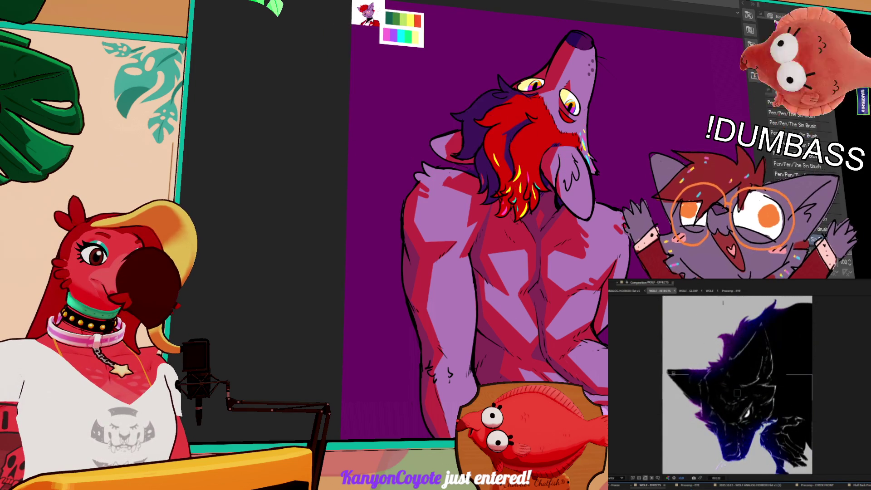
{"action": "scroll", "coordinate": [453, 227], "scroll_direction": "up", "scroll_amount": 2}
{"action": "scroll", "coordinate": [454, 227], "scroll_direction": "up", "scroll_amount": 2}
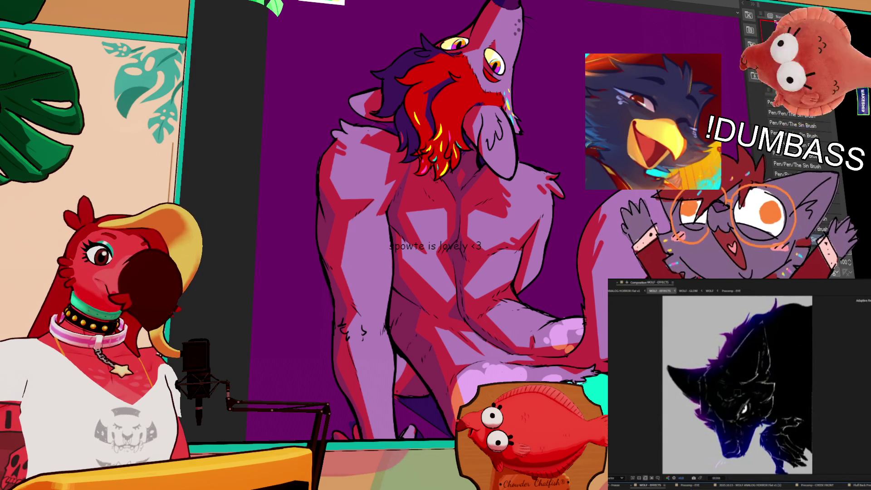
{"action": "left_click_drag", "start_coordinate": [436, 227], "coordinate": [379, 220]}
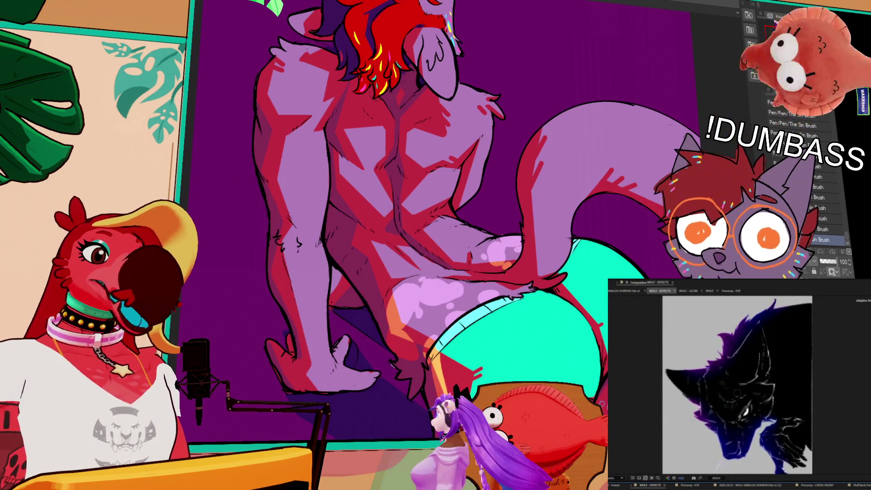
{"action": "left_click", "coordinate": [827, 230]}
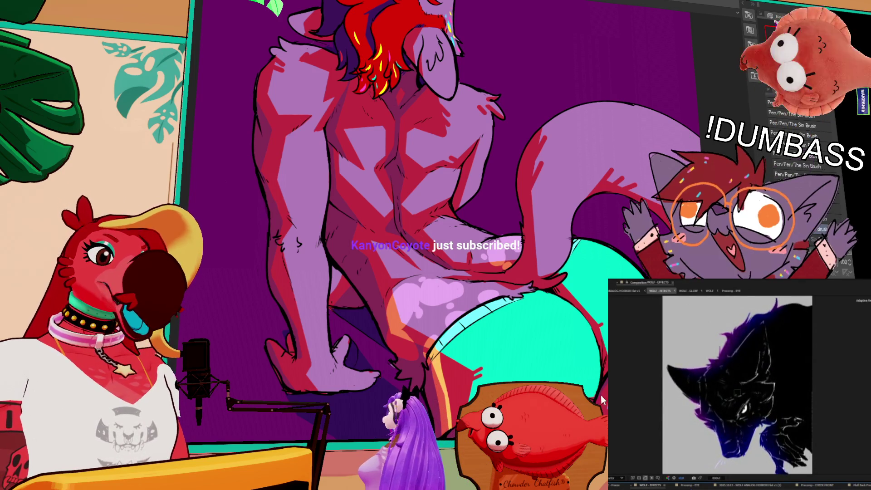
{"action": "left_click", "coordinate": [826, 240]}
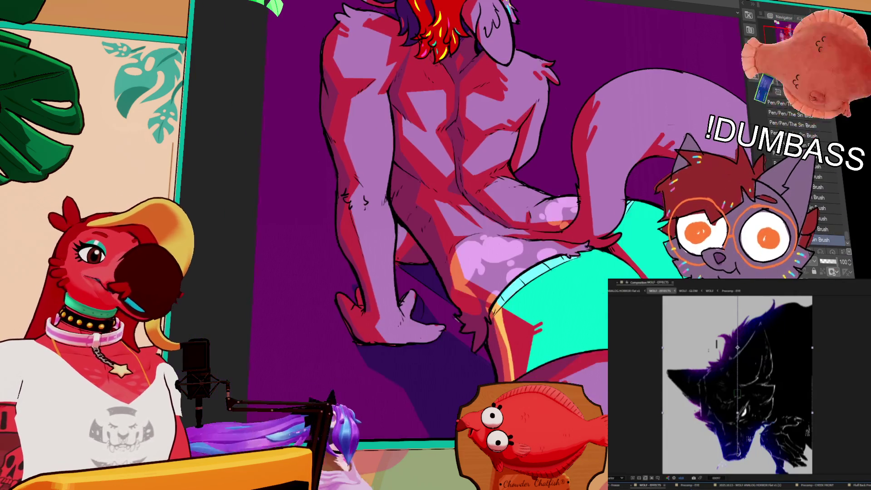
{"action": "mouse_move", "coordinate": [561, 245]}
{"action": "left_mouse_down"}
{"action": "mouse_move", "coordinate": [560, 340]}
{"action": "mouse_move", "coordinate": [572, 331]}
{"action": "left_mouse_up"}
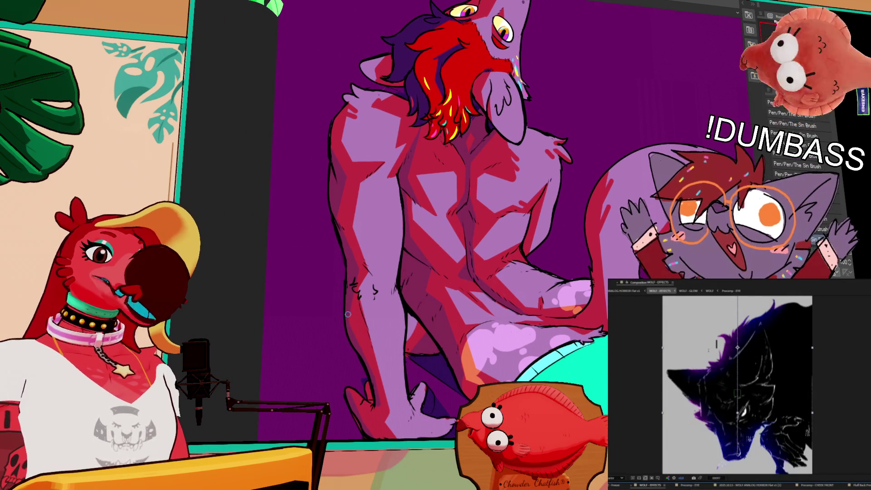
{"action": "scroll", "coordinate": [547, 242], "scroll_direction": "up", "scroll_amount": 2}
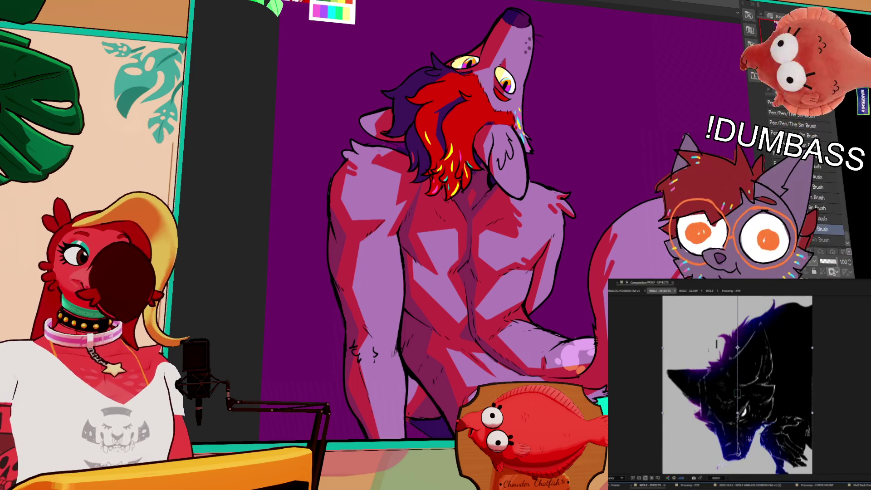
{"action": "left_click_drag", "start_coordinate": [547, 242], "coordinate": [523, 236]}
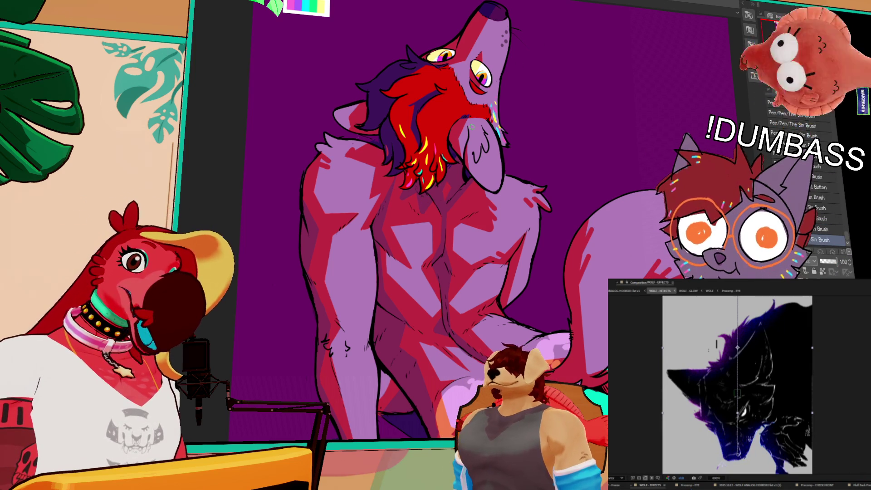
{"action": "left_click_drag", "start_coordinate": [507, 129], "coordinate": [505, 135]}
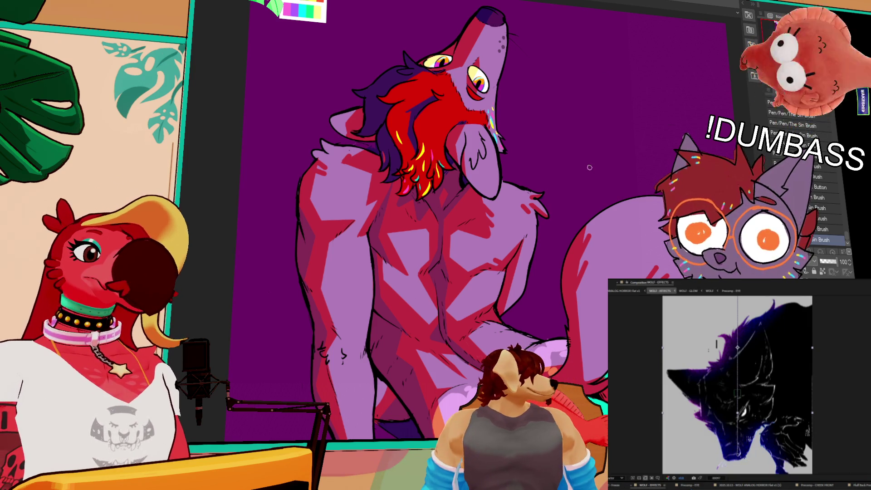
{"action": "scroll", "coordinate": [594, 12], "scroll_direction": "down", "scroll_amount": 5}
{"action": "scroll", "coordinate": [535, 340], "scroll_direction": "down", "scroll_amount": 3}
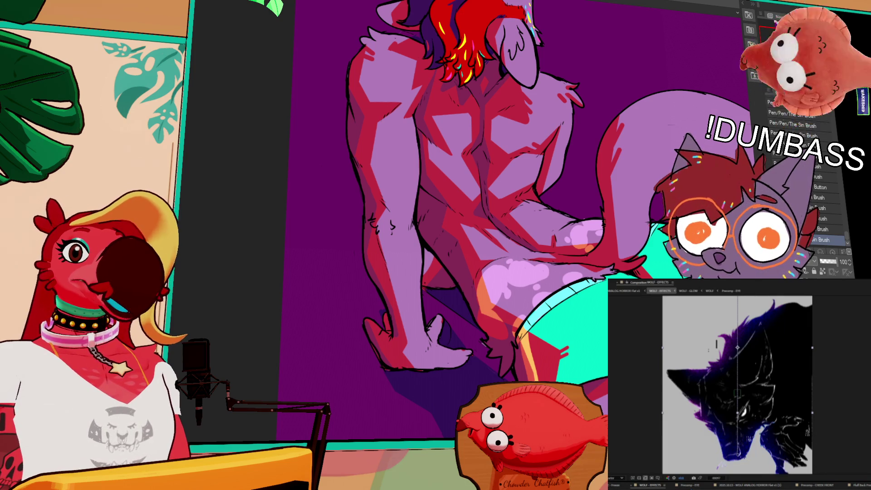
{"action": "scroll", "coordinate": [500, 218], "scroll_direction": "down", "scroll_amount": 2}
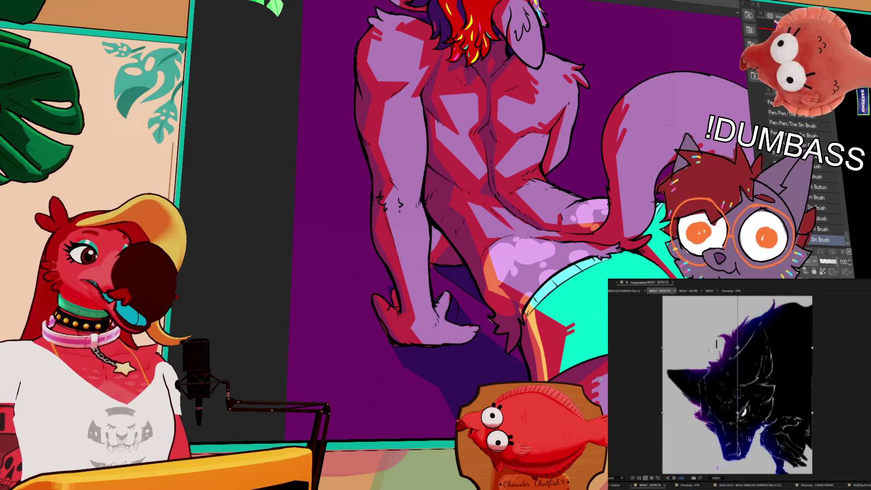
{"action": "scroll", "coordinate": [526, 209], "scroll_direction": "down", "scroll_amount": 2}
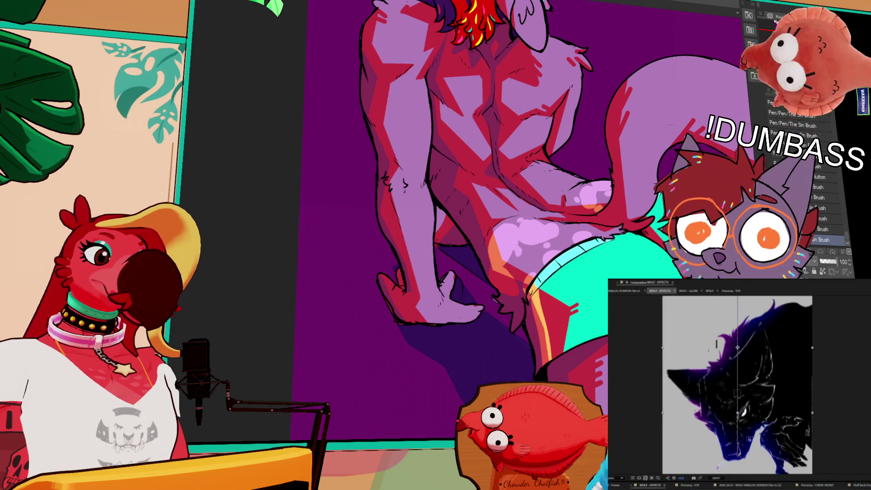
{"action": "scroll", "coordinate": [499, 218], "scroll_direction": "right", "scroll_amount": 2}
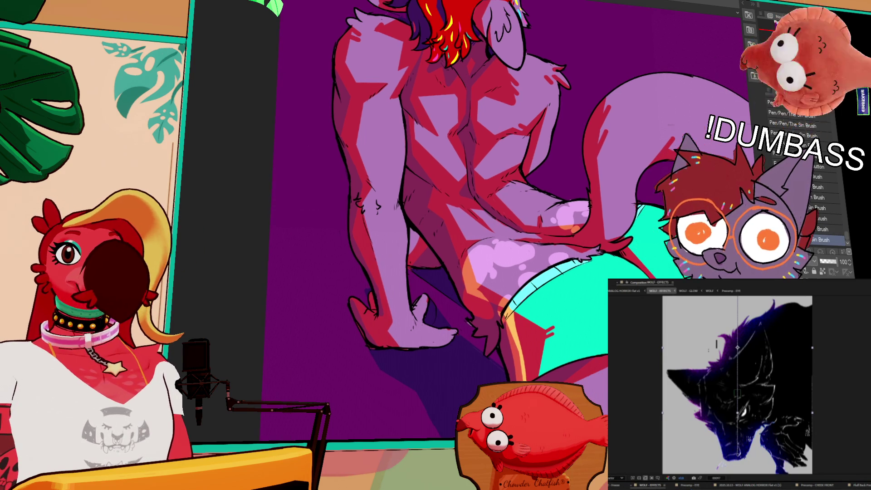
{"action": "scroll", "coordinate": [522, 218], "scroll_direction": "up", "scroll_amount": 3}
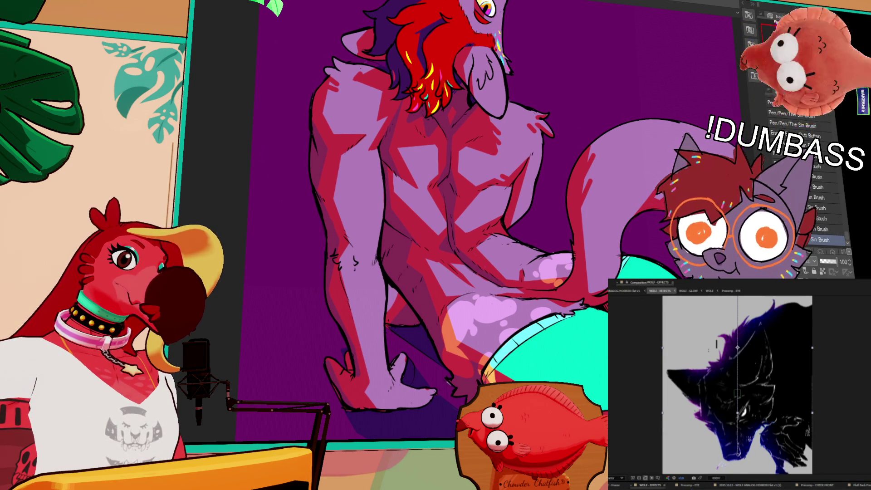
{"action": "mouse_move", "coordinate": [651, 253]}
{"action": "left_mouse_down"}
{"action": "mouse_move", "coordinate": [666, 257]}
{"action": "mouse_move", "coordinate": [659, 296]}
{"action": "left_mouse_up"}
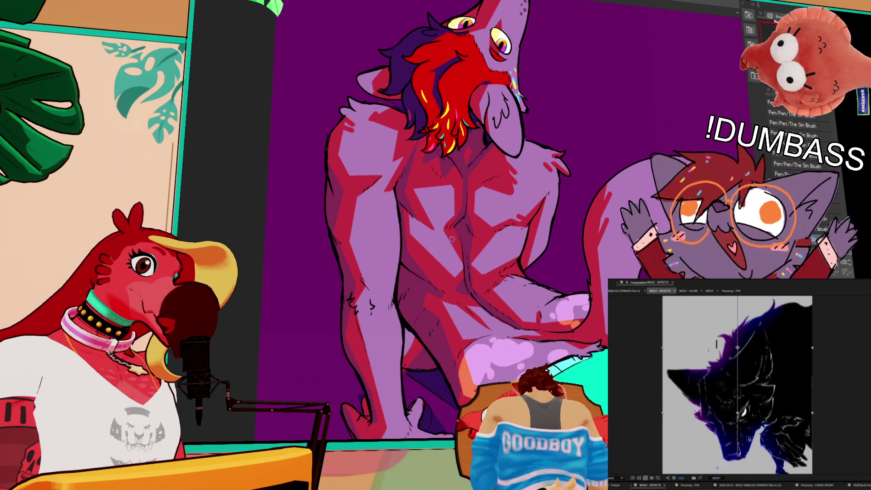
{"action": "left_click_drag", "start_coordinate": [504, 267], "coordinate": [530, 249]}
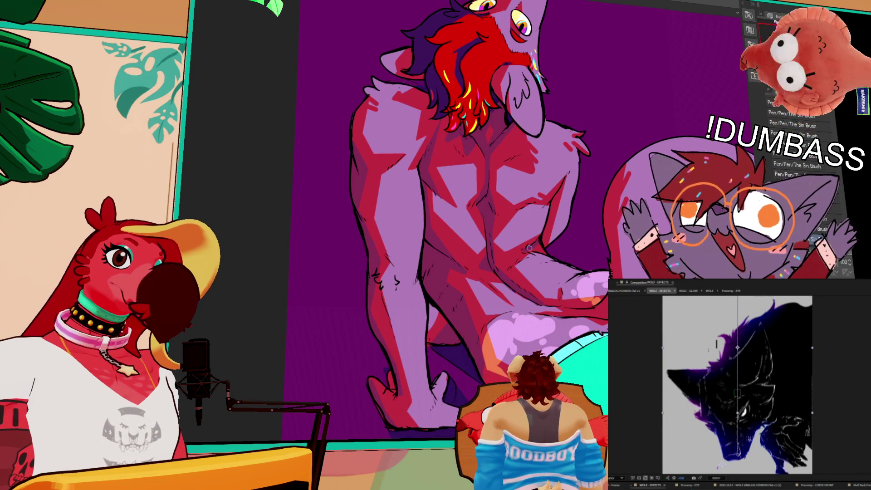
{"action": "left_click_drag", "start_coordinate": [567, 157], "coordinate": [600, 234]}
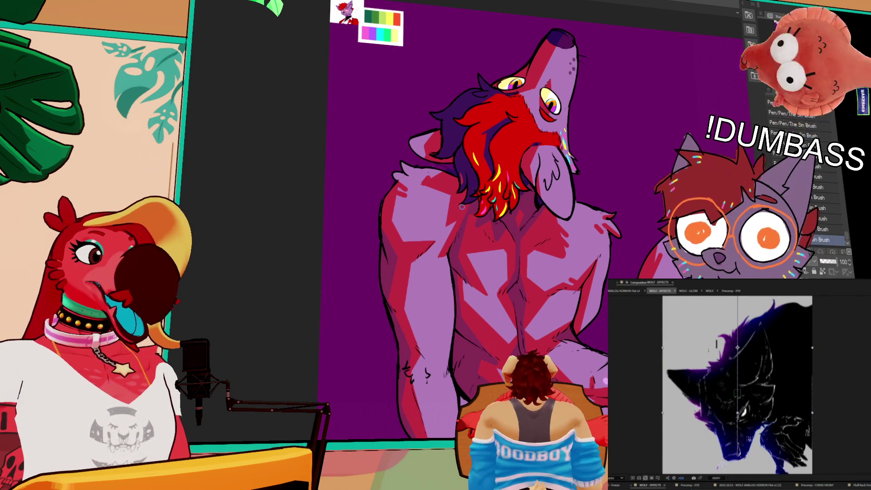
{"action": "key", "text": "comma"}
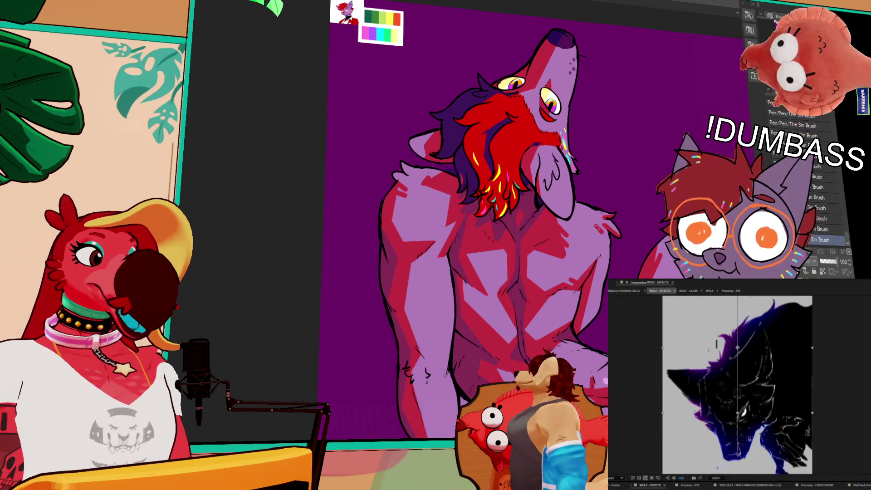
Pan and zoom around the canvas to show the wolf's whole head and the palette reference
{"action": "scroll", "coordinate": [597, 227], "scroll_direction": "down", "scroll_amount": 3}
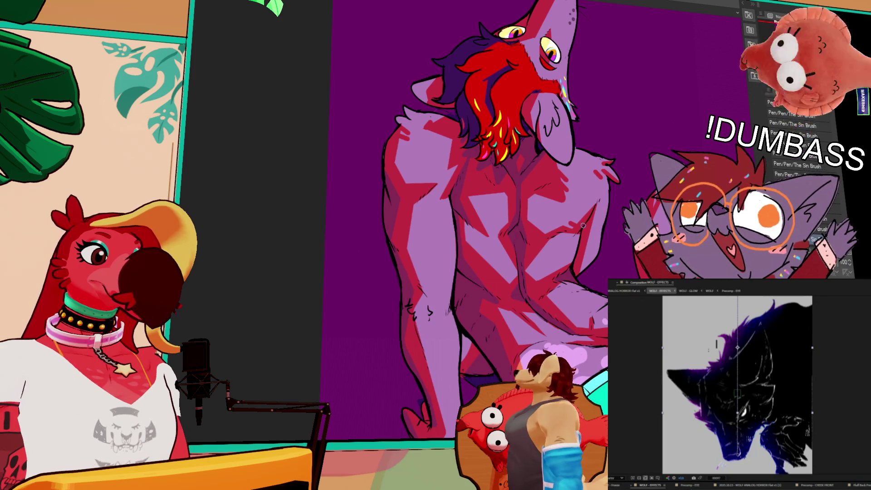
{"action": "left_click_drag", "start_coordinate": [575, 263], "coordinate": [585, 222]}
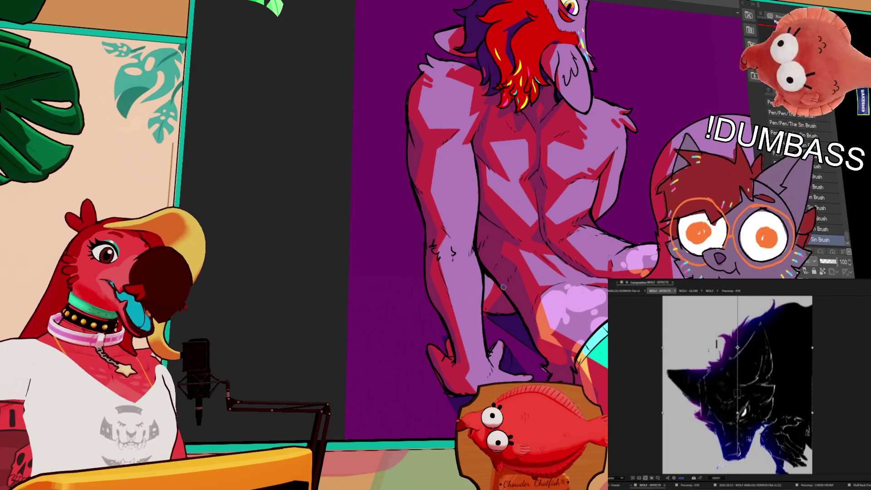
{"action": "scroll", "coordinate": [582, 246], "scroll_direction": "up", "scroll_amount": 2}
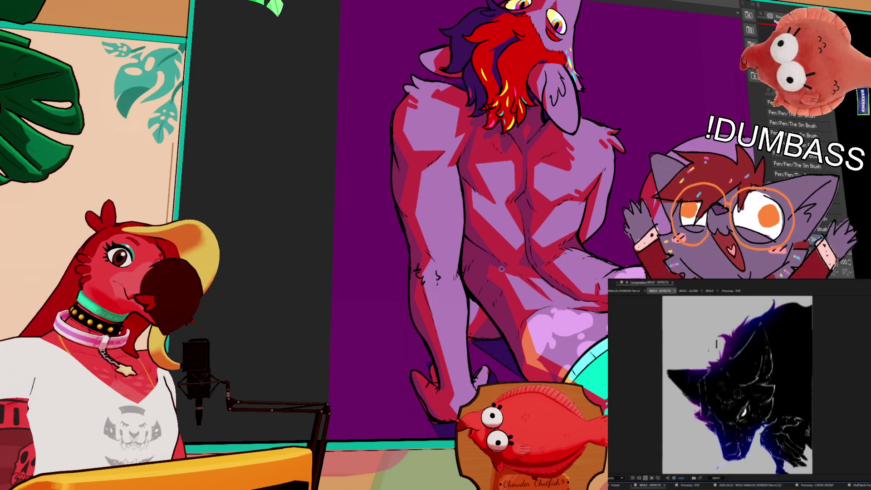
{"action": "left_click_drag", "start_coordinate": [620, 191], "coordinate": [629, 243]}
{"action": "mouse_move", "coordinate": [636, 193]}
{"action": "left_mouse_down"}
{"action": "mouse_move", "coordinate": [630, 254]}
{"action": "mouse_move", "coordinate": [628, 247]}
{"action": "left_mouse_up"}
{"action": "left_click_drag", "start_coordinate": [519, 221], "coordinate": [512, 271]}
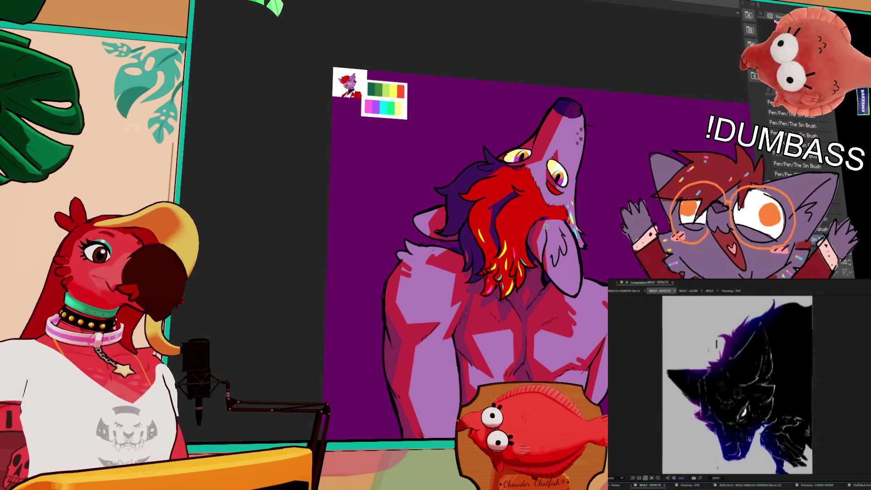
Switch to the brush preset above Sin Brush and frame the torso and shorts
{"action": "left_click_drag", "start_coordinate": [542, 308], "coordinate": [547, 300]}
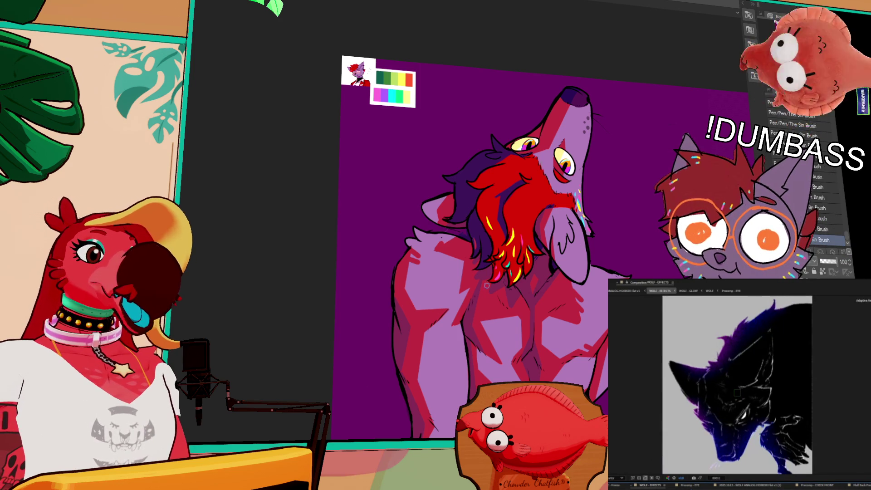
{"action": "key", "text": "comma"}
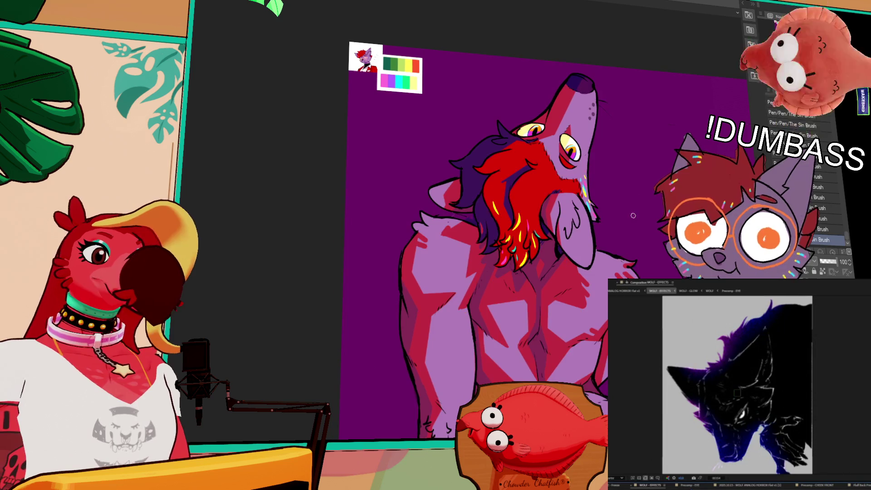
{"action": "mouse_move", "coordinate": [621, 380]}
{"action": "left_mouse_down"}
{"action": "mouse_move", "coordinate": [660, 236]}
{"action": "mouse_move", "coordinate": [555, 177]}
{"action": "mouse_move", "coordinate": [551, 159]}
{"action": "left_mouse_up"}
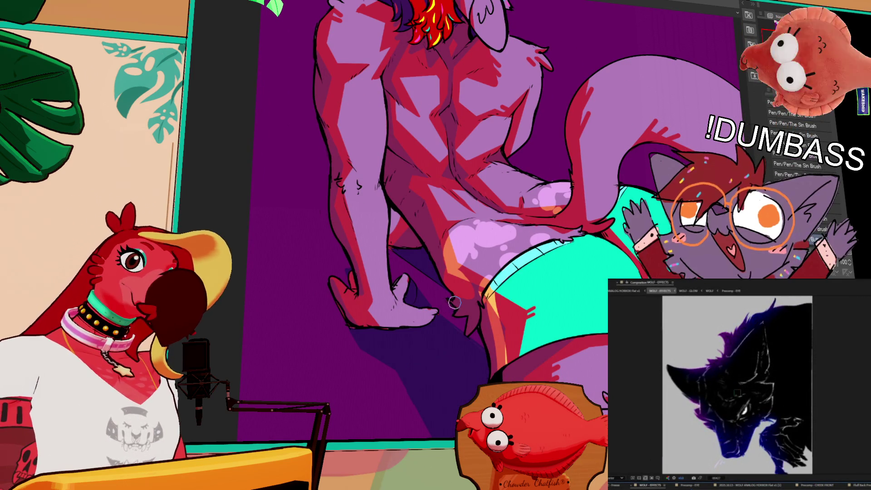
{"action": "left_click_drag", "start_coordinate": [455, 302], "coordinate": [427, 313]}
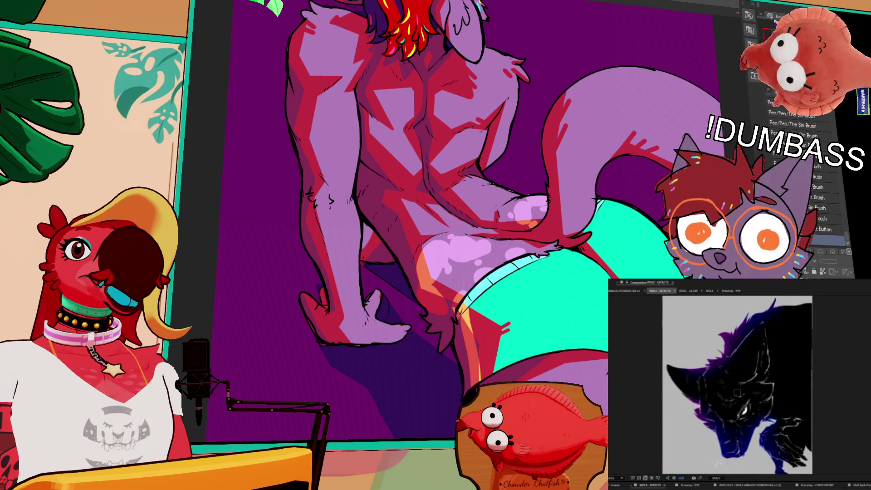
{"action": "left_click", "coordinate": [738, 393]}
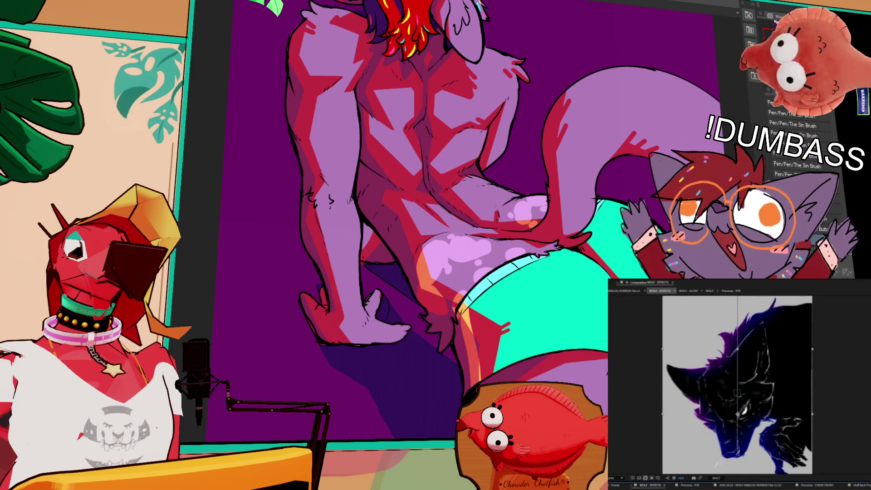
{"action": "scroll", "coordinate": [532, 169], "scroll_direction": "down", "scroll_amount": 2}
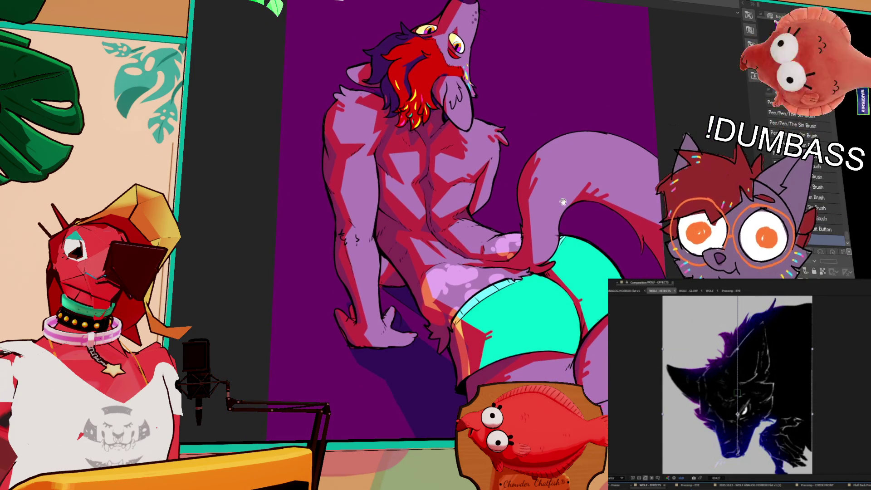
Recentre and zoom on the whole wolf figure, then delete the unneeded layer
{"action": "left_click_drag", "start_coordinate": [532, 169], "coordinate": [633, 162]}
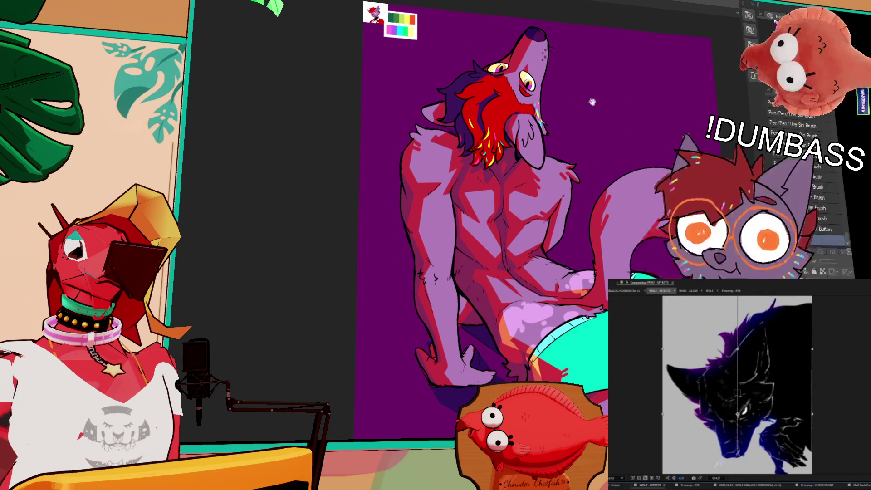
{"action": "scroll", "coordinate": [591, 95], "scroll_direction": "up", "scroll_amount": 1}
{"action": "scroll", "coordinate": [656, 140], "scroll_direction": "up", "scroll_amount": 1}
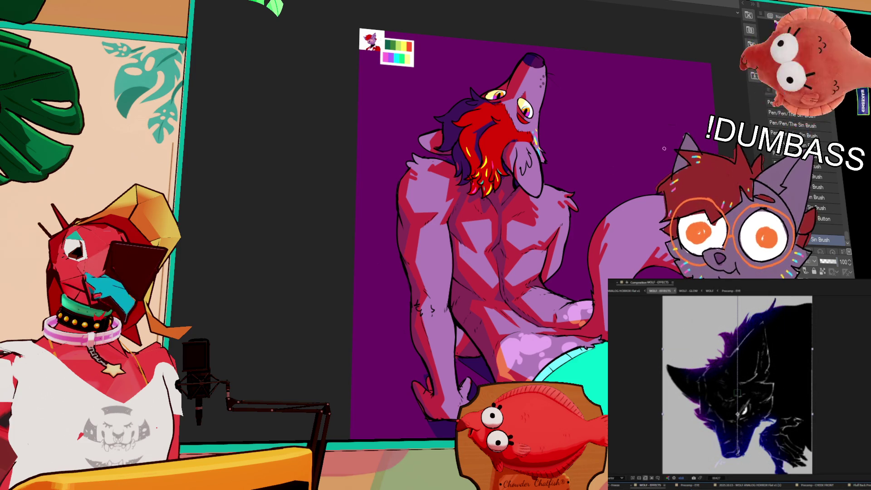
{"action": "left_click_drag", "start_coordinate": [600, 218], "coordinate": [615, 229]}
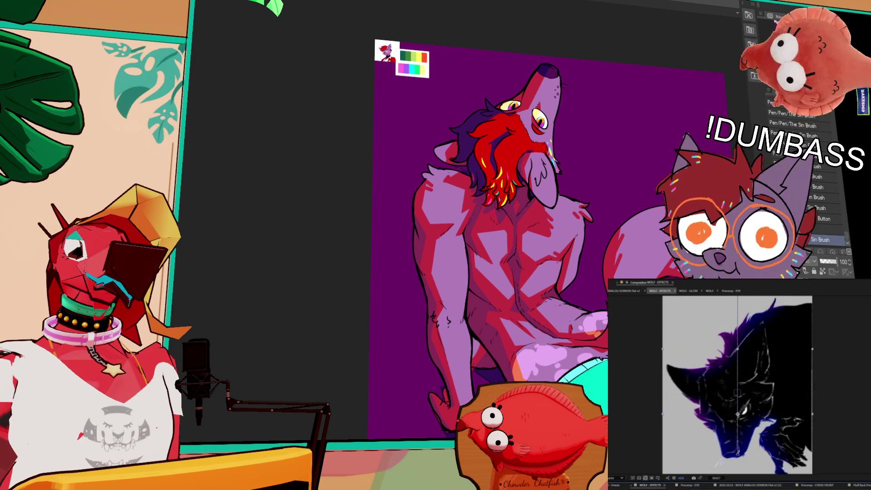
{"action": "scroll", "coordinate": [502, 238], "scroll_direction": "up", "scroll_amount": 1}
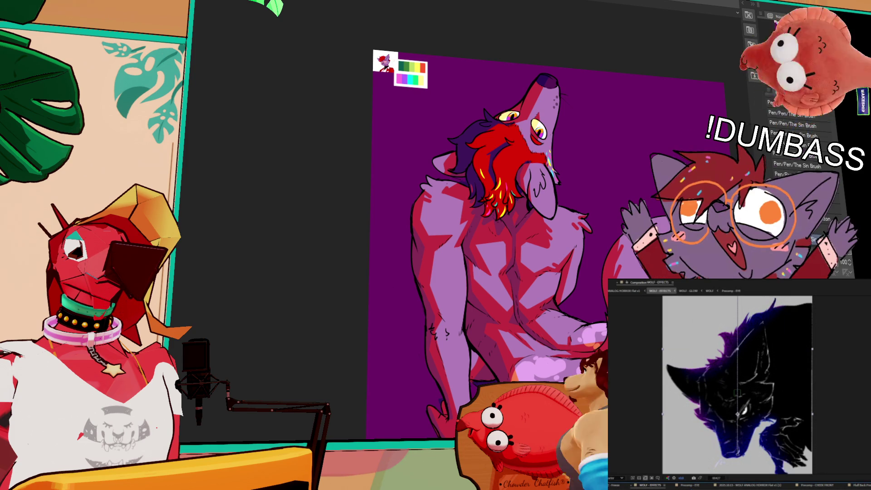
{"action": "scroll", "coordinate": [502, 238], "scroll_direction": "down", "scroll_amount": 1}
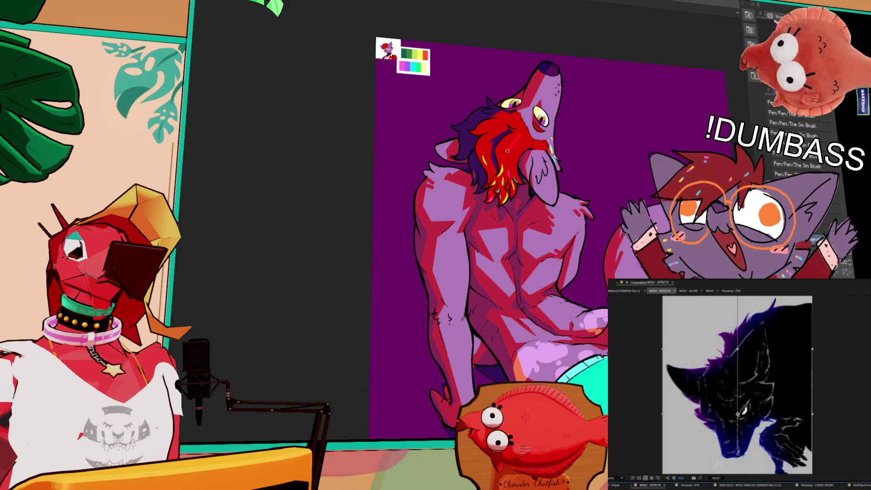
{"action": "key", "text": "Delete"}
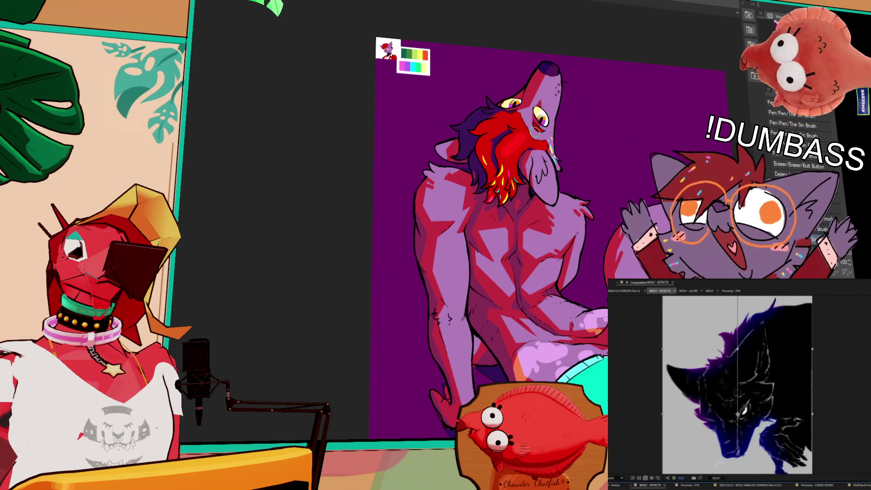
Paint light magenta highlights on the wolf's nose tip and cheek, undoing a stray mark on the hair
{"action": "left_click", "coordinate": [487, 128]}
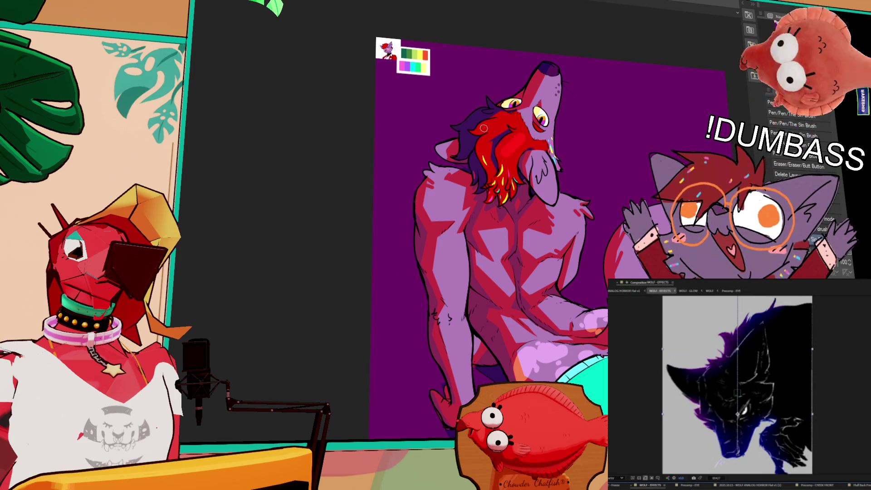
{"action": "key", "text": "ctrl+z"}
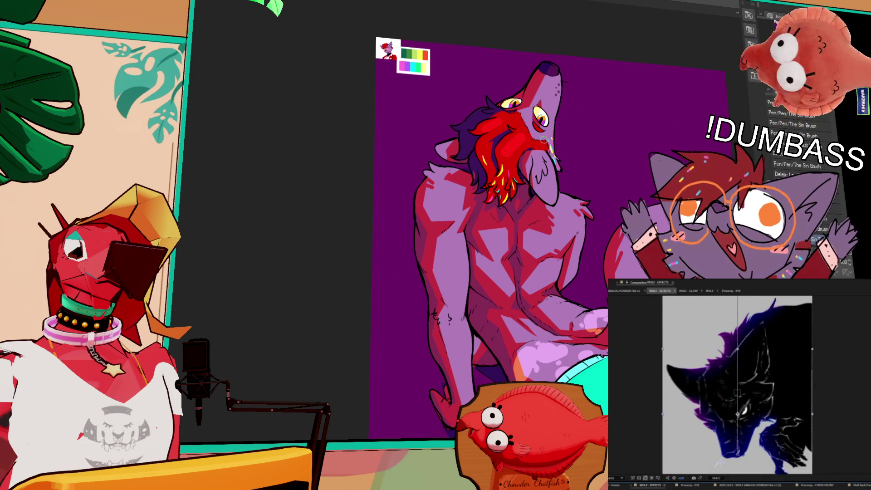
{"action": "left_click_drag", "start_coordinate": [553, 71], "coordinate": [565, 67]}
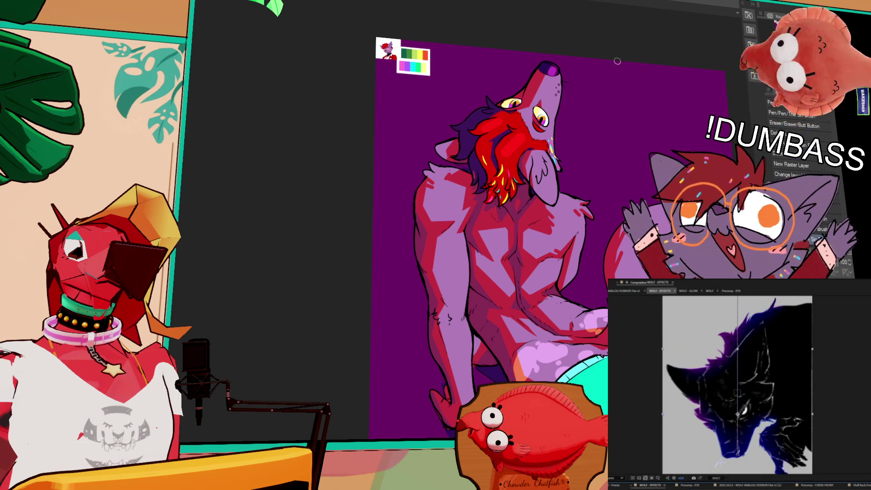
{"action": "left_click_drag", "start_coordinate": [553, 156], "coordinate": [541, 144]}
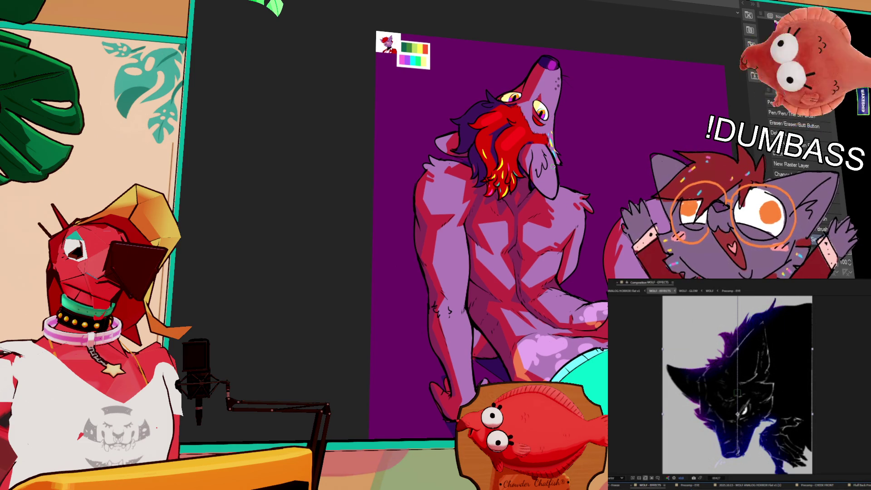
{"action": "key", "text": "ctrl+z"}
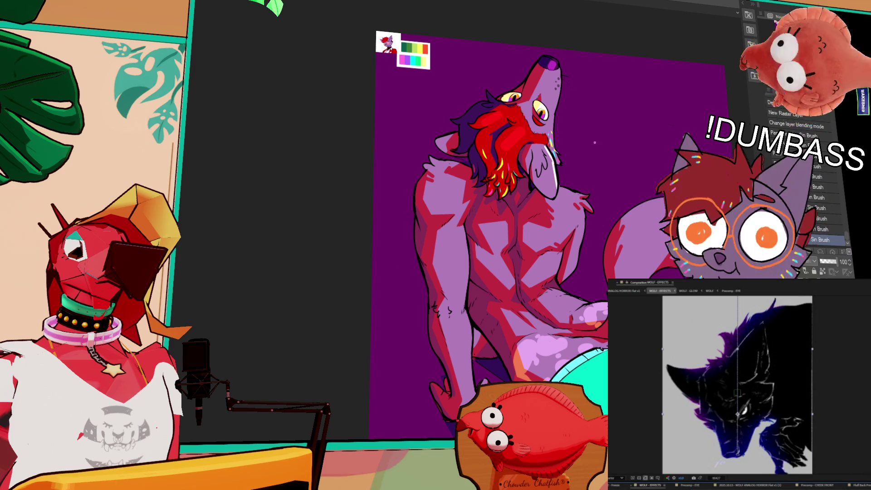
{"action": "key", "text": "ctrl+y"}
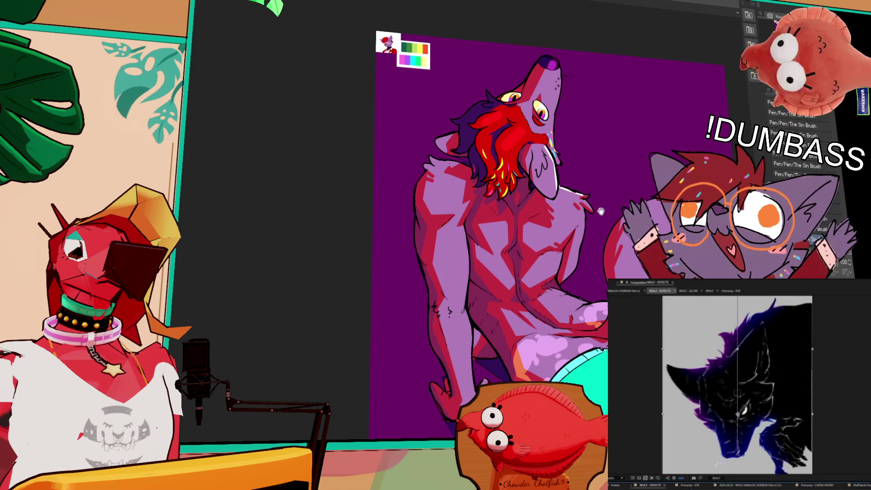
Add pink highlight dashes on the wolf's chest and shoulder
{"action": "left_click_drag", "start_coordinate": [601, 212], "coordinate": [599, 204]}
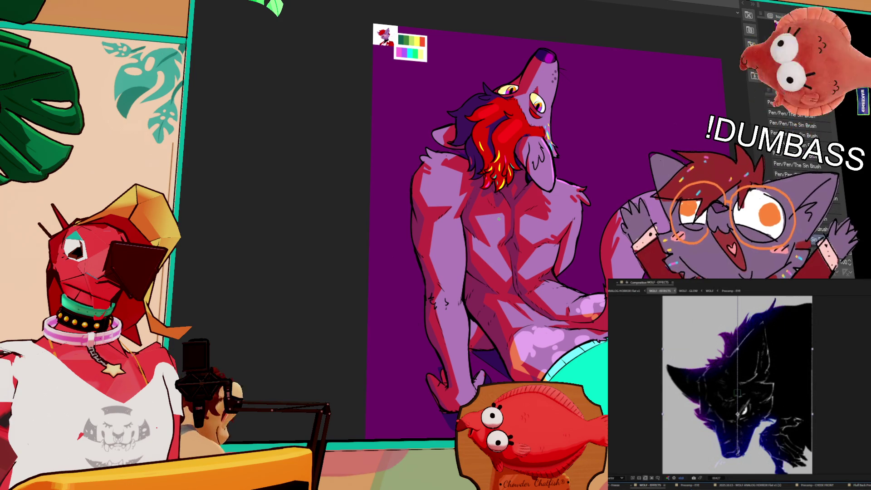
{"action": "left_click_drag", "start_coordinate": [487, 218], "coordinate": [538, 213]}
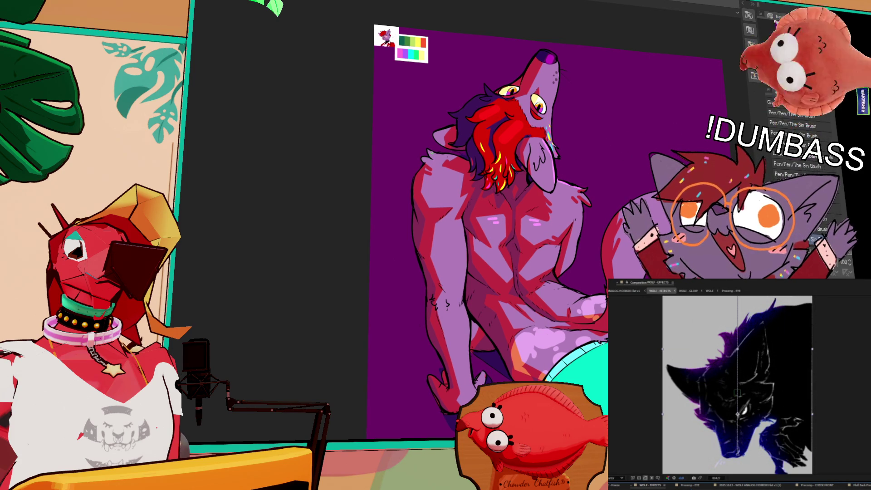
{"action": "left_click_drag", "start_coordinate": [432, 153], "coordinate": [439, 158]}
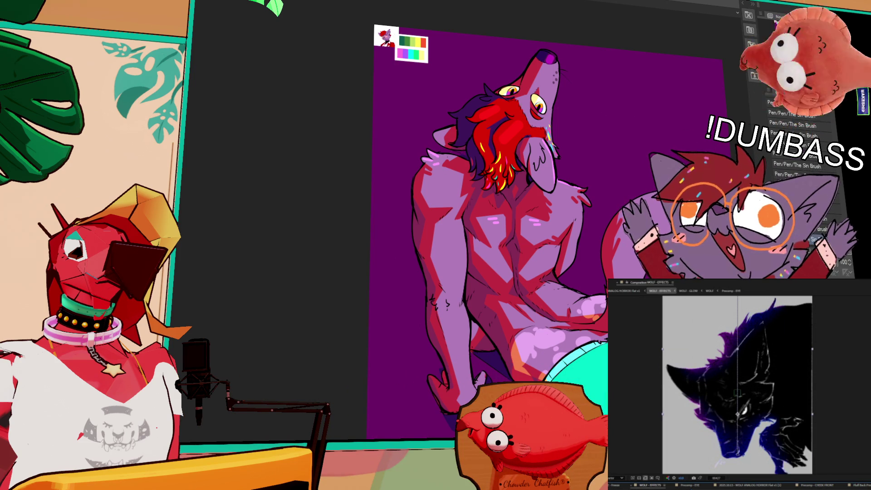
Paint pink highlights along the tail's top edge, undoing a stray magenta zigzag stroke
{"action": "left_click_drag", "start_coordinate": [627, 158], "coordinate": [624, 187]}
{"action": "left_click_drag", "start_coordinate": [613, 150], "coordinate": [501, 118]}
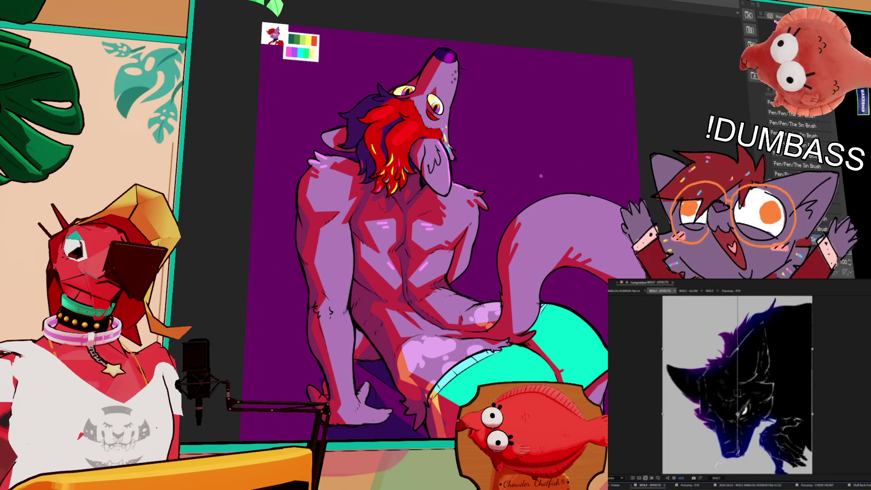
{"action": "mouse_move", "coordinate": [521, 212]}
{"action": "left_mouse_down"}
{"action": "mouse_move", "coordinate": [568, 192]}
{"action": "mouse_move", "coordinate": [609, 196]}
{"action": "left_mouse_up"}
{"action": "left_click_drag", "start_coordinate": [553, 200], "coordinate": [568, 190]}
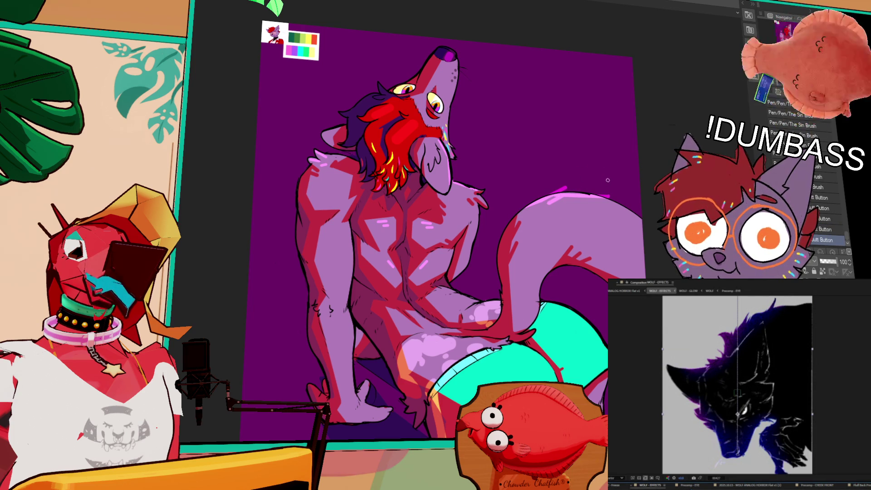
{"action": "left_click_drag", "start_coordinate": [638, 180], "coordinate": [626, 172]}
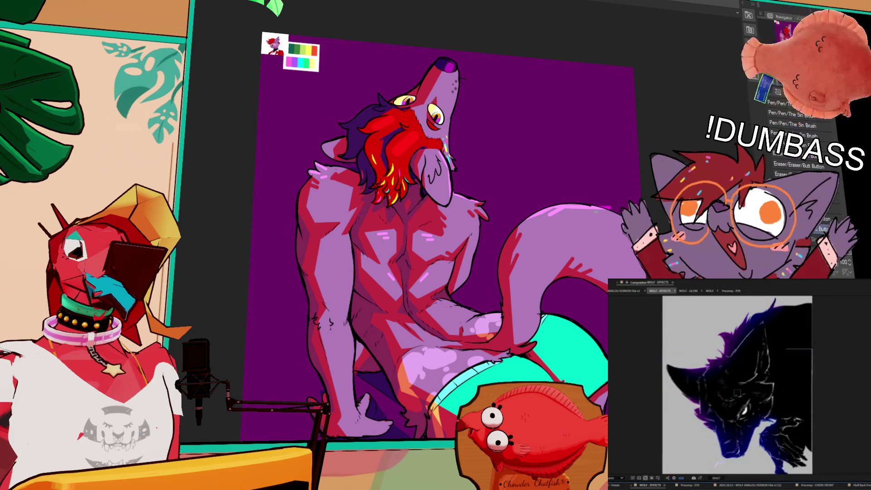
{"action": "left_click_drag", "start_coordinate": [638, 212], "coordinate": [581, 200]}
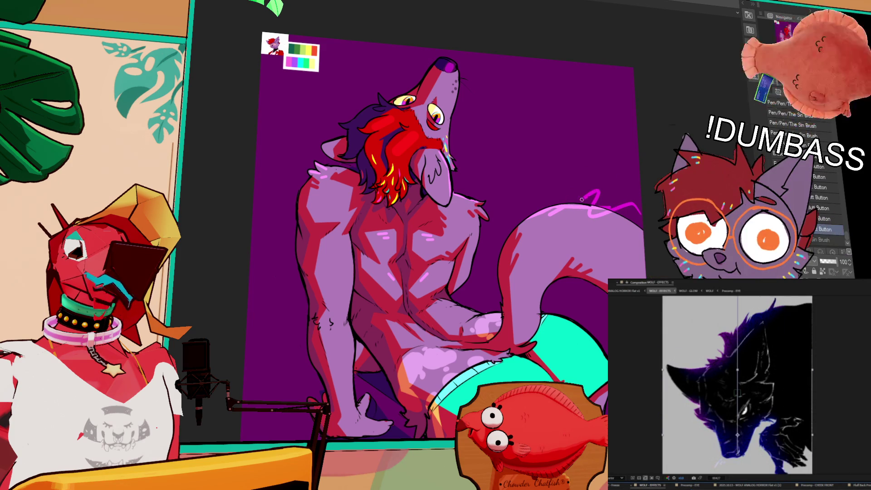
{"action": "key", "text": "ctrl+z"}
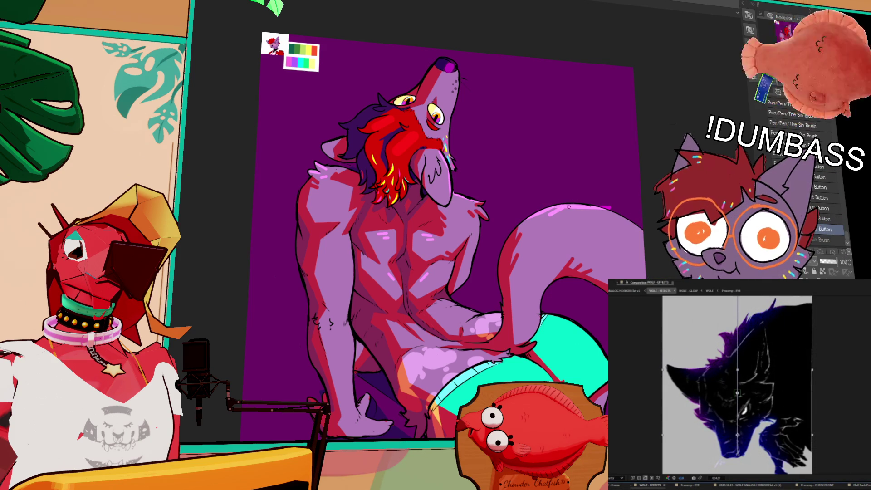
{"action": "left_click_drag", "start_coordinate": [445, 316], "coordinate": [462, 292]}
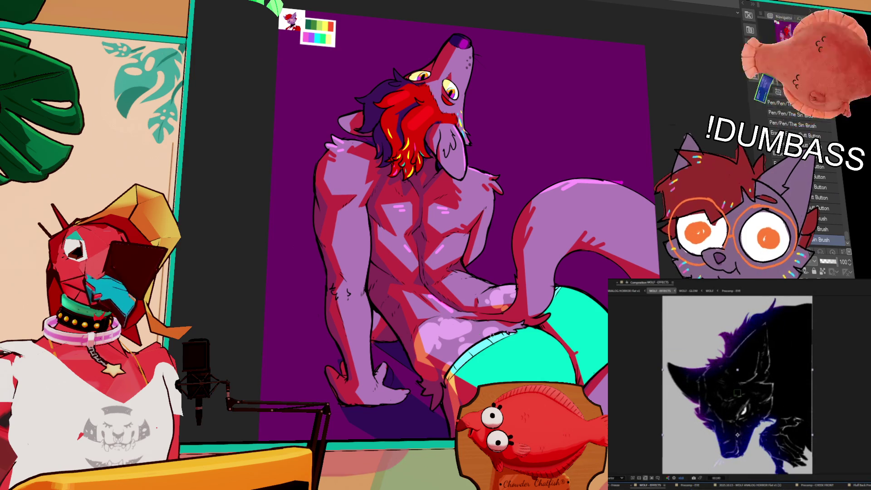
{"action": "left_click_drag", "start_coordinate": [562, 318], "coordinate": [566, 324]}
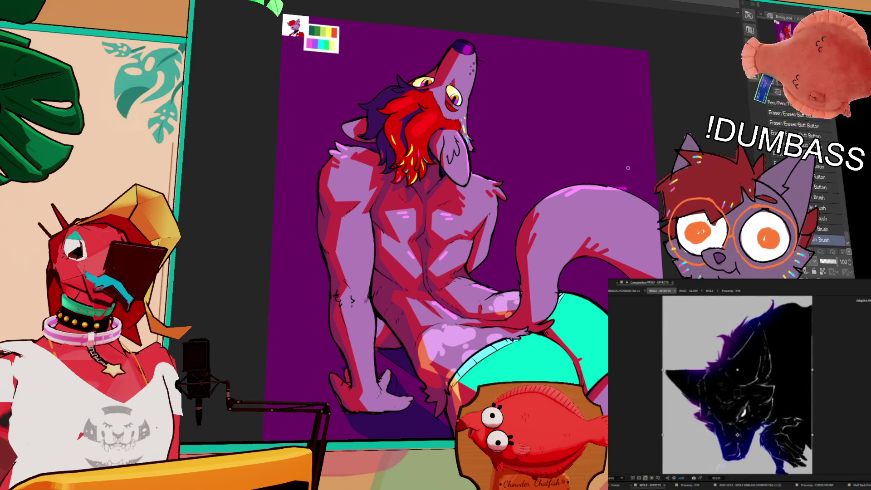
{"action": "left_click_drag", "start_coordinate": [636, 186], "coordinate": [647, 175]}
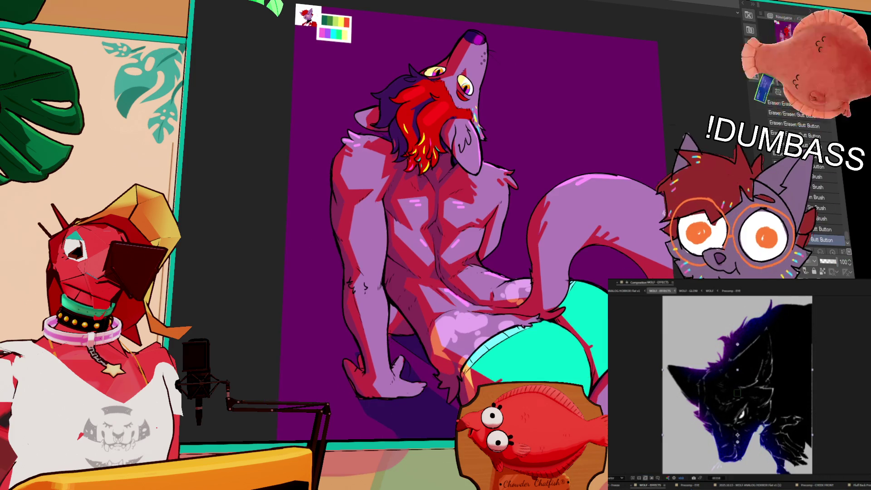
{"action": "left_click_drag", "start_coordinate": [593, 182], "coordinate": [594, 190]}
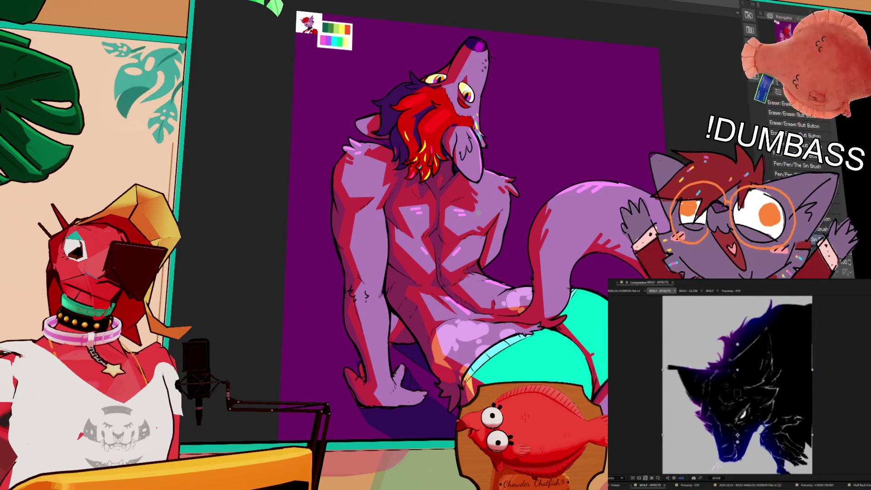
{"action": "scroll", "coordinate": [468, 288], "scroll_direction": "down", "scroll_amount": 1}
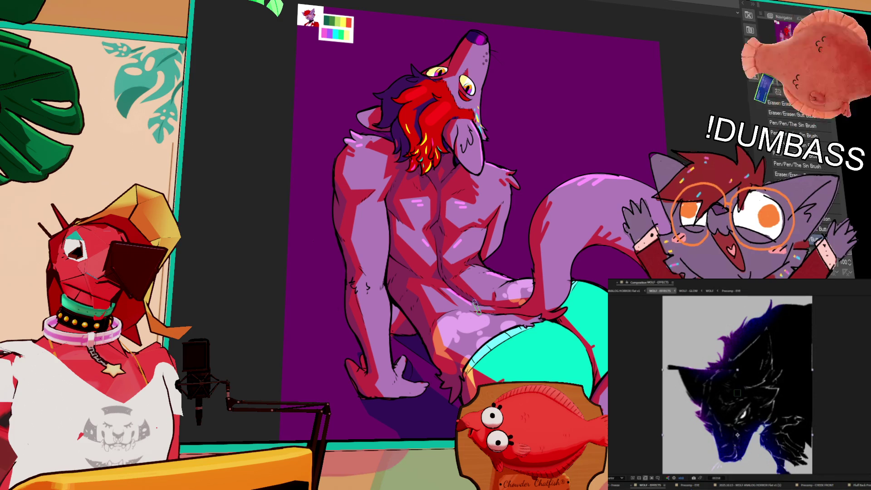
{"action": "left_click_drag", "start_coordinate": [472, 310], "coordinate": [475, 303]}
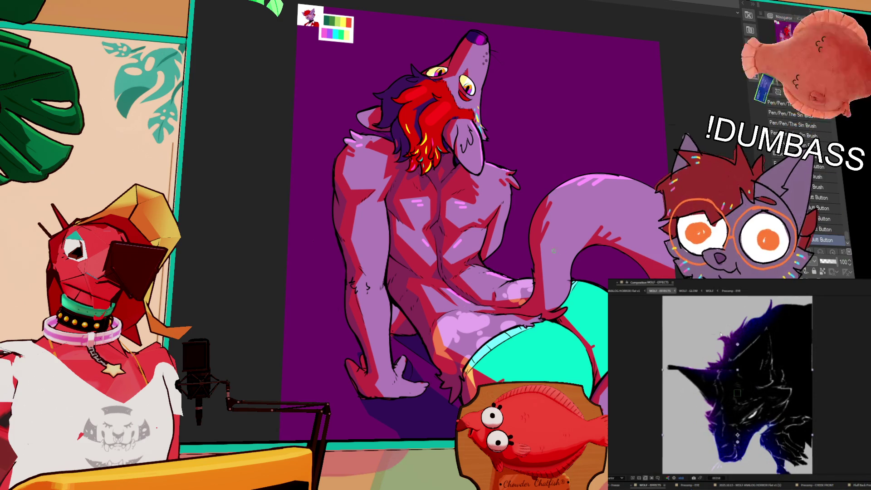
{"action": "left_click_drag", "start_coordinate": [606, 259], "coordinate": [611, 275]}
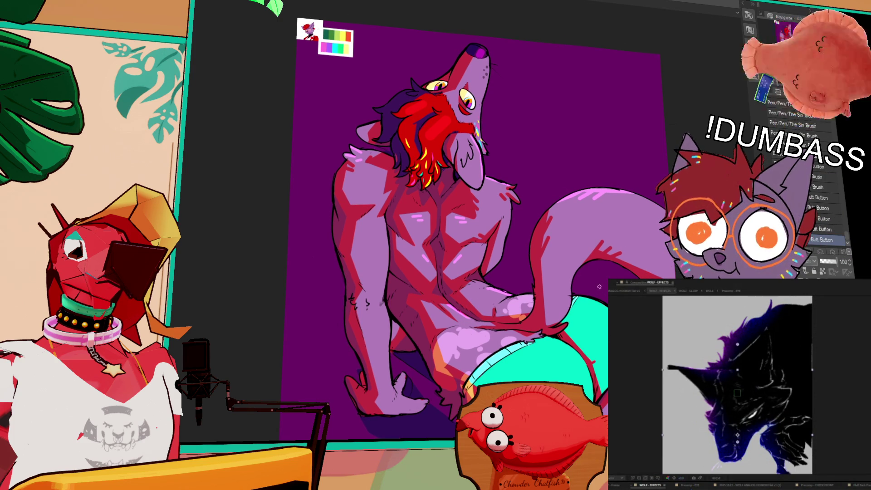
{"action": "mouse_move", "coordinate": [530, 261]}
{"action": "left_mouse_down"}
{"action": "mouse_move", "coordinate": [527, 252]}
{"action": "mouse_move", "coordinate": [506, 271]}
{"action": "left_mouse_up"}
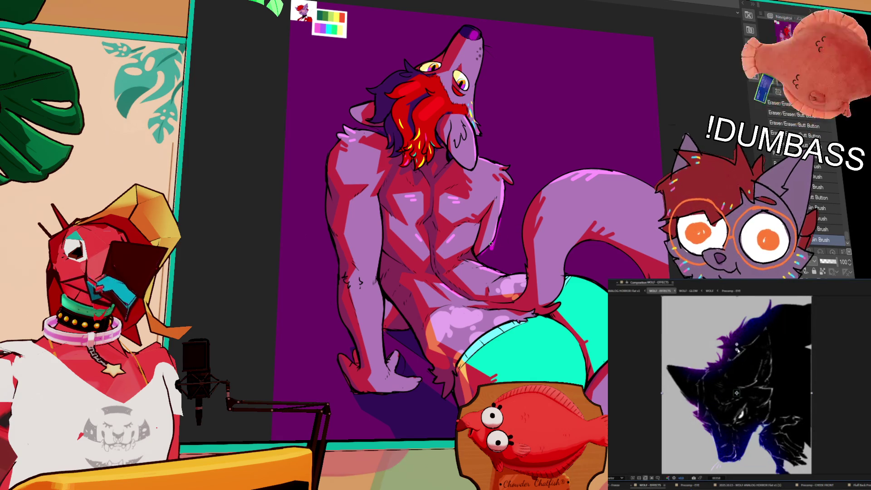
{"action": "left_click", "coordinate": [499, 244]}
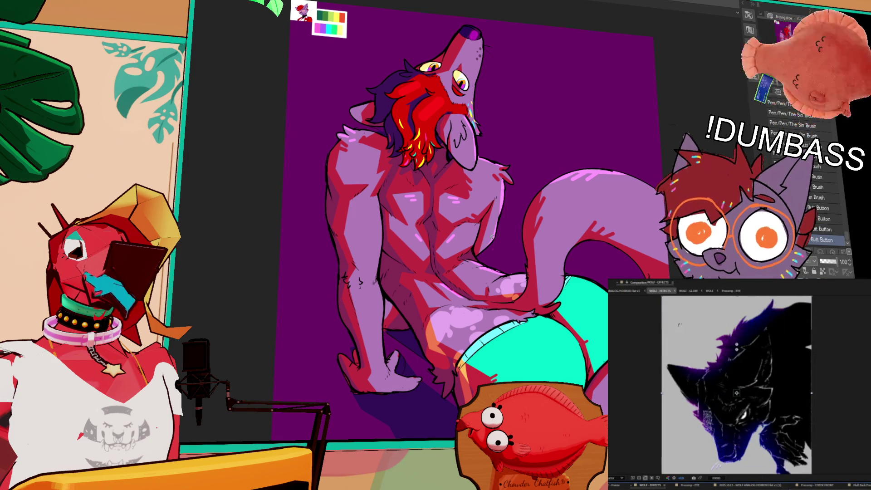
{"action": "left_click_drag", "start_coordinate": [492, 250], "coordinate": [493, 278]}
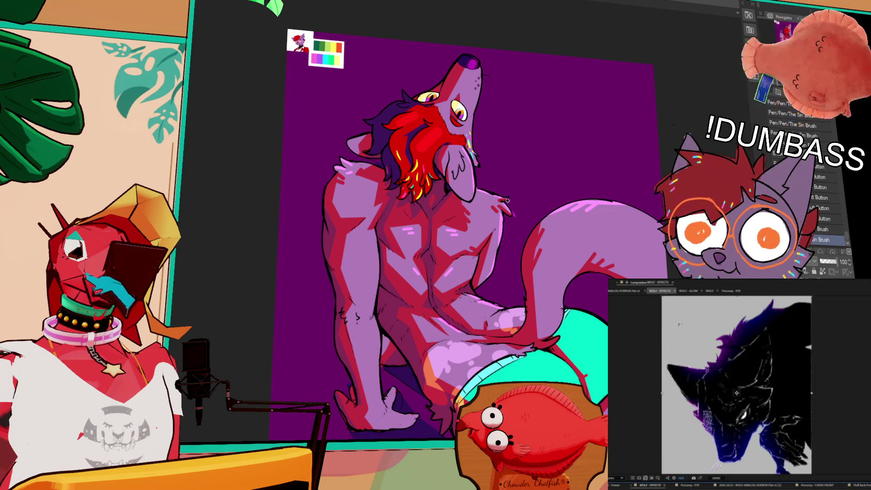
{"action": "mouse_move", "coordinate": [517, 227]}
{"action": "left_mouse_down"}
{"action": "mouse_move", "coordinate": [535, 193]}
{"action": "mouse_move", "coordinate": [530, 209]}
{"action": "left_mouse_up"}
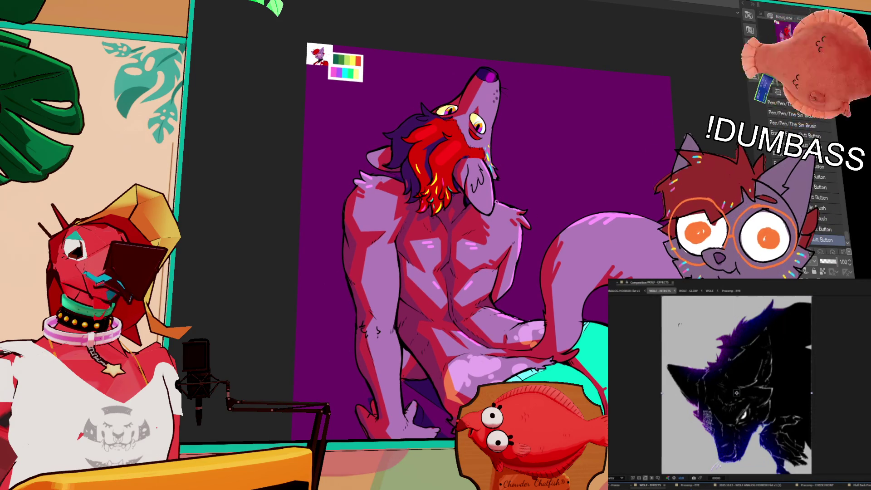
{"action": "scroll", "coordinate": [526, 222], "scroll_direction": "down", "scroll_amount": 3}
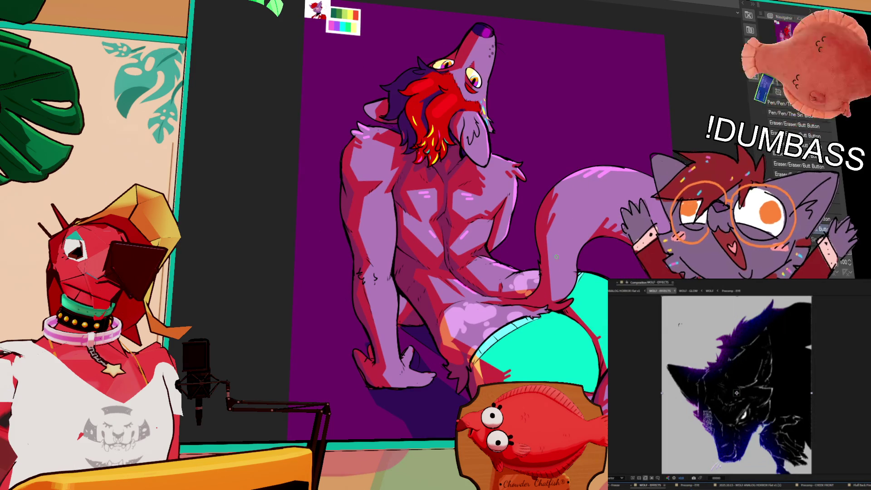
{"action": "left_click_drag", "start_coordinate": [616, 193], "coordinate": [609, 233]}
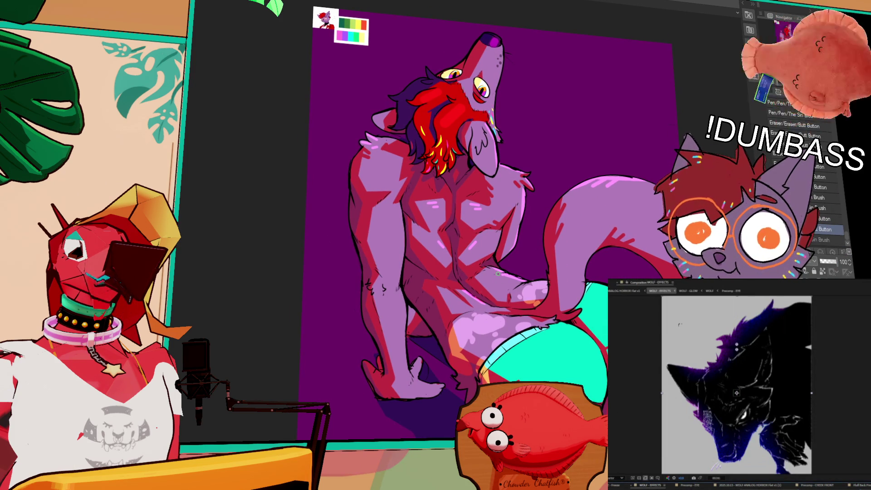
{"action": "scroll", "coordinate": [739, 363], "scroll_direction": "down", "scroll_amount": 2}
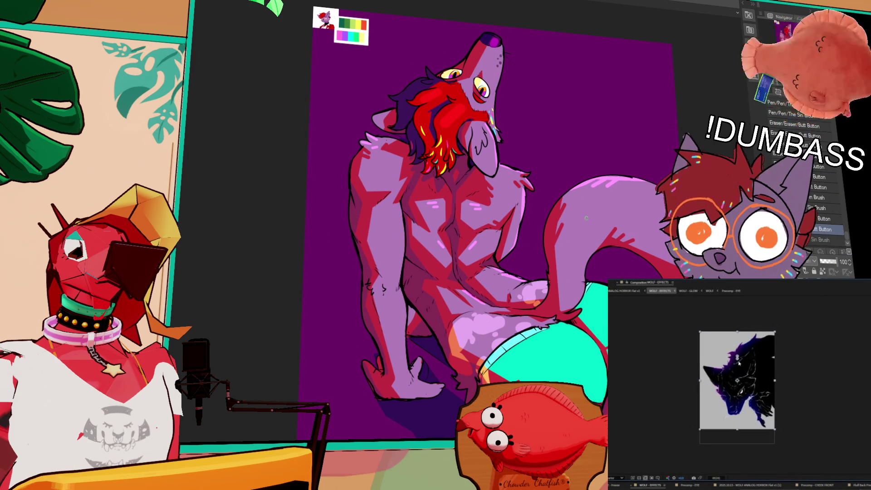
{"action": "left_click_drag", "start_coordinate": [590, 215], "coordinate": [596, 210]}
{"action": "key", "text": "e"}
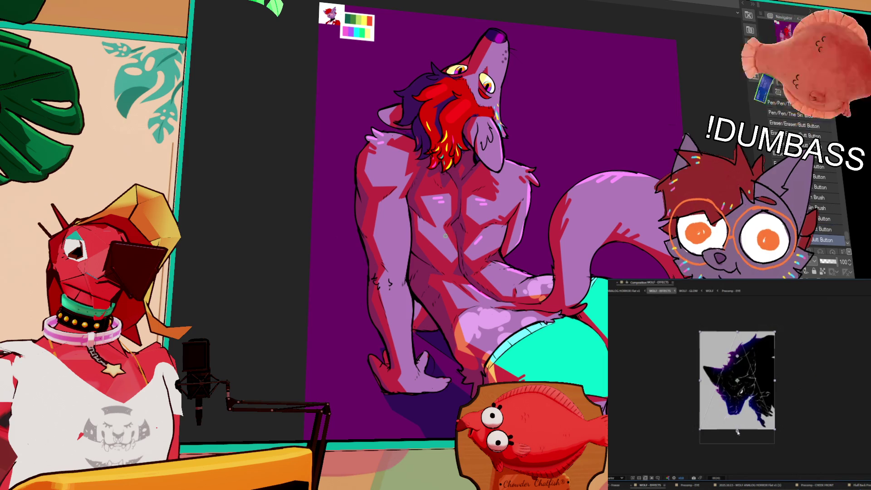
{"action": "key", "text": "b"}
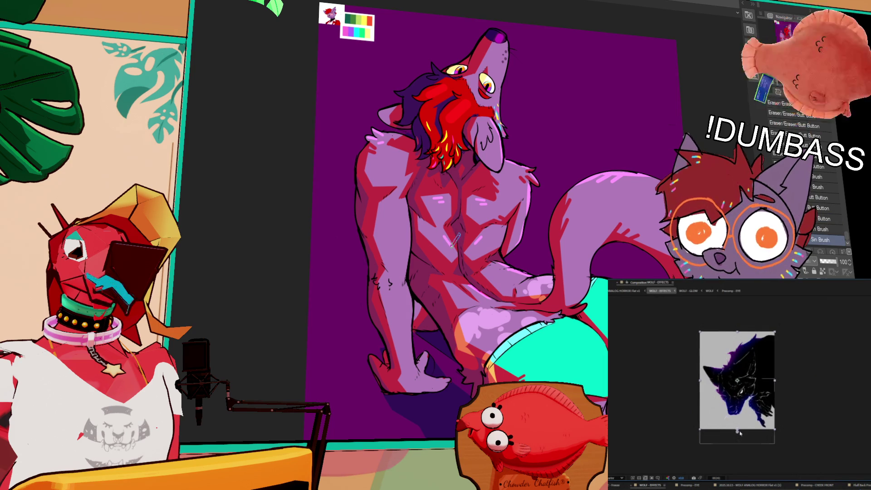
{"action": "scroll", "coordinate": [744, 429], "scroll_direction": "up", "scroll_amount": 3}
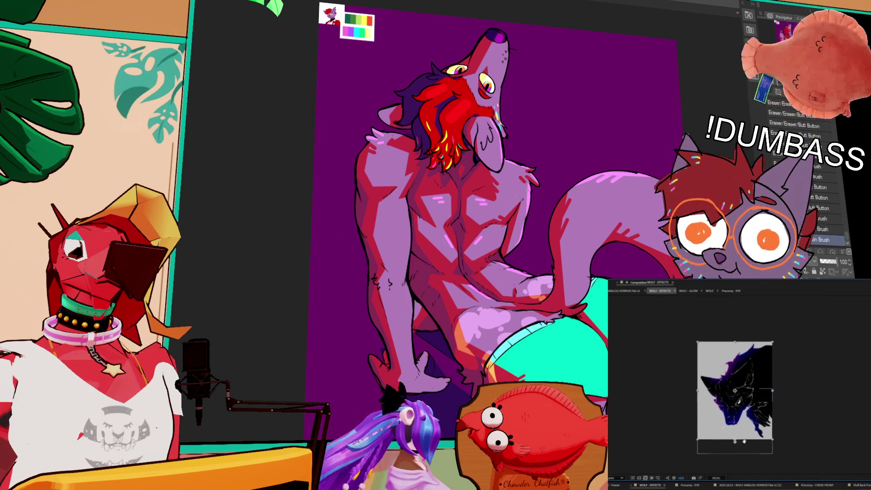
{"action": "left_click_drag", "start_coordinate": [650, 164], "coordinate": [649, 180]}
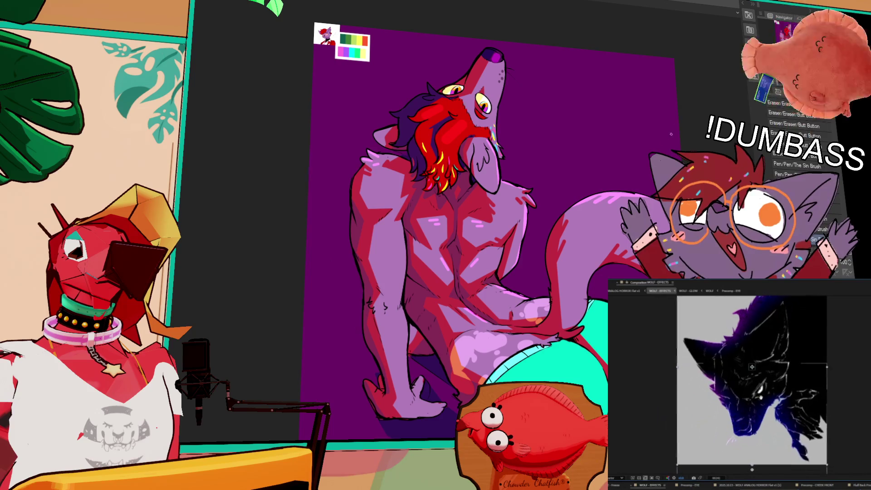
Reposition the view on the wolf's chest and select the wolf layer in the effects preview
{"action": "left_click_drag", "start_coordinate": [530, 164], "coordinate": [553, 198]}
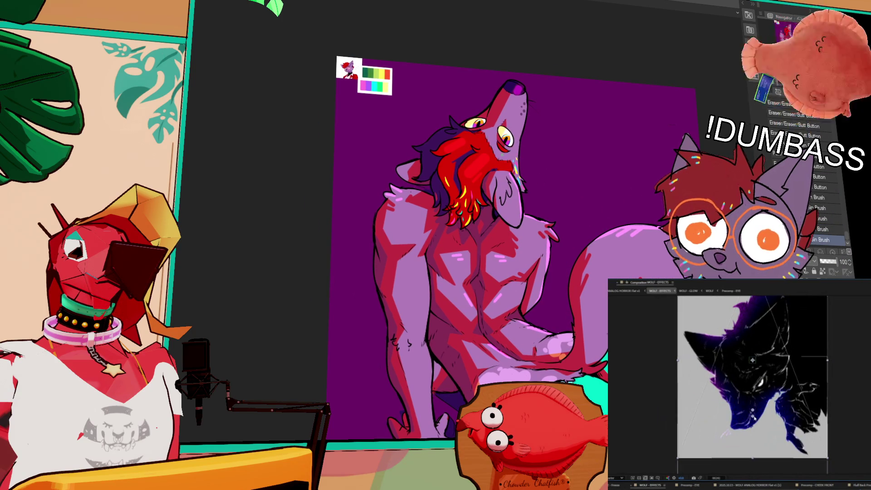
{"action": "left_click_drag", "start_coordinate": [650, 119], "coordinate": [652, 136]}
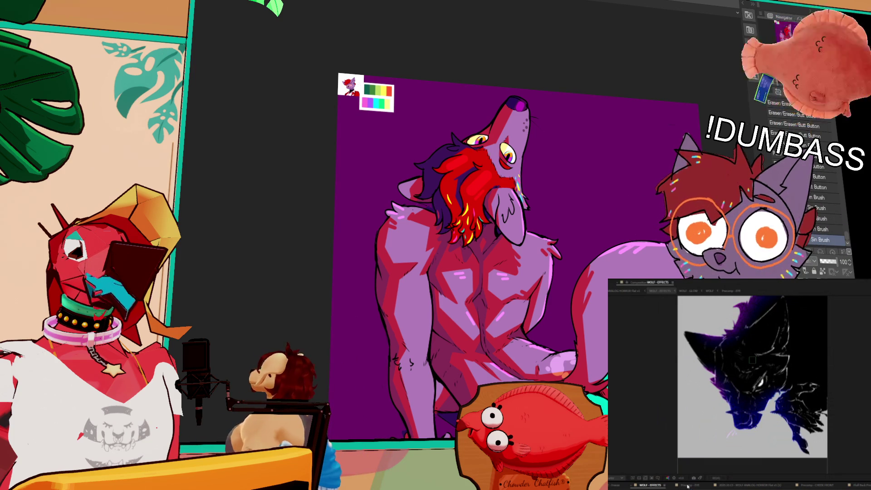
{"action": "scroll", "coordinate": [518, 254], "scroll_direction": "down", "scroll_amount": 1}
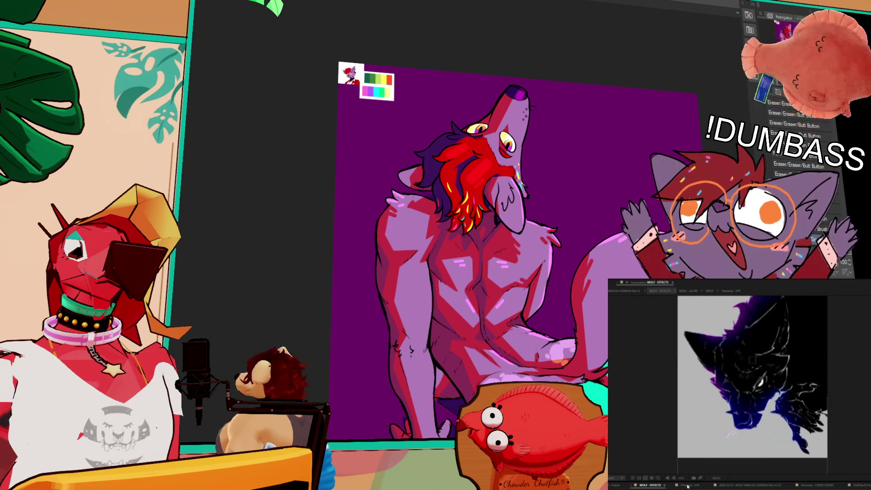
{"action": "scroll", "coordinate": [517, 254], "scroll_direction": "down", "scroll_amount": 2}
{"action": "scroll", "coordinate": [518, 254], "scroll_direction": "up", "scroll_amount": 1}
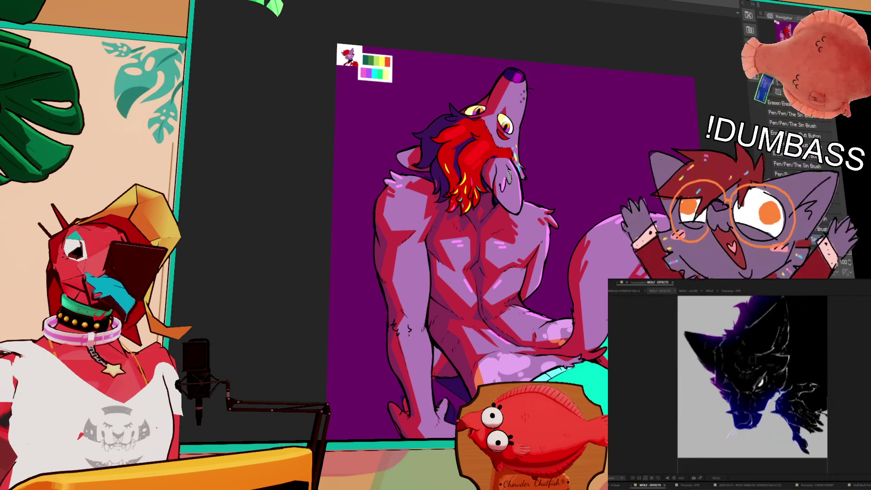
{"action": "left_click", "coordinate": [753, 360]}
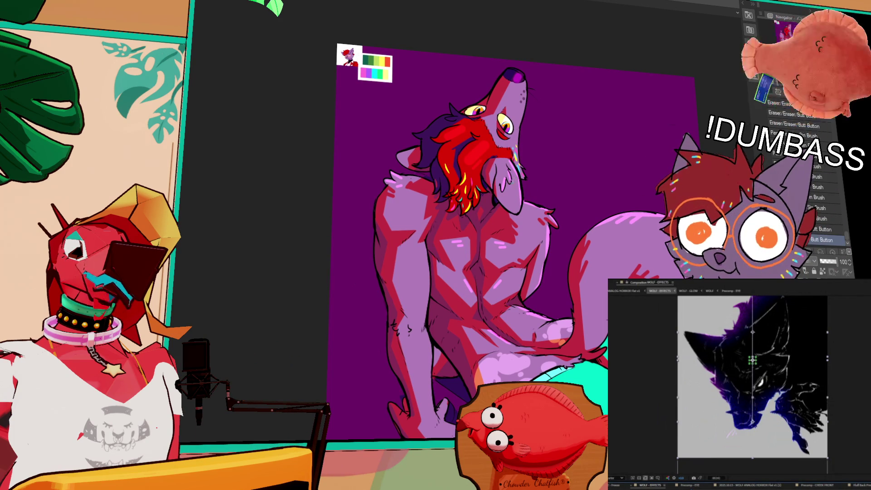
Paint a stroke on the wolf's chest with the Sin Brush and erase part of the chest shading
{"action": "left_click_drag", "start_coordinate": [534, 233], "coordinate": [532, 219]}
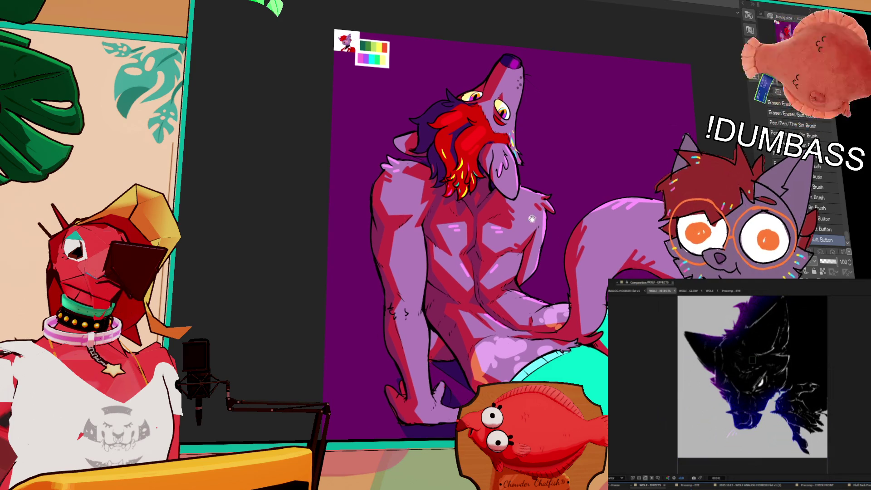
{"action": "mouse_move", "coordinate": [522, 264]}
{"action": "left_mouse_down"}
{"action": "mouse_move", "coordinate": [517, 272]}
{"action": "mouse_move", "coordinate": [523, 256]}
{"action": "left_mouse_up"}
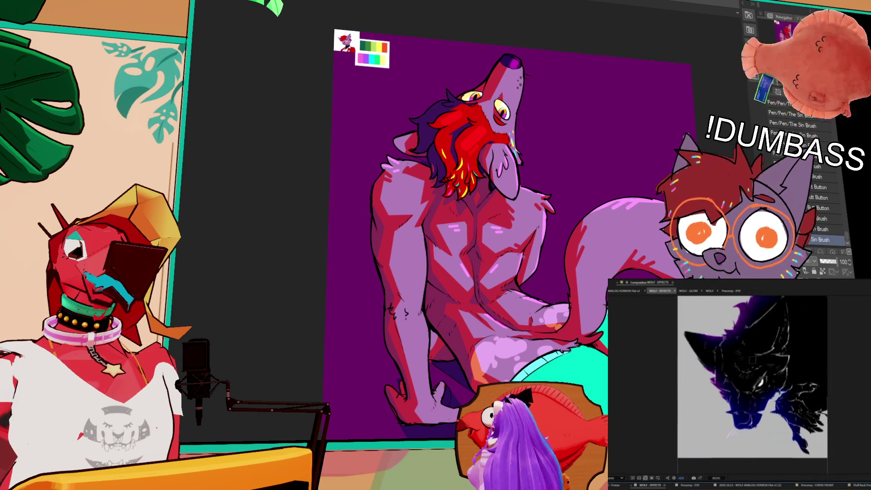
{"action": "left_click_drag", "start_coordinate": [559, 259], "coordinate": [584, 230]}
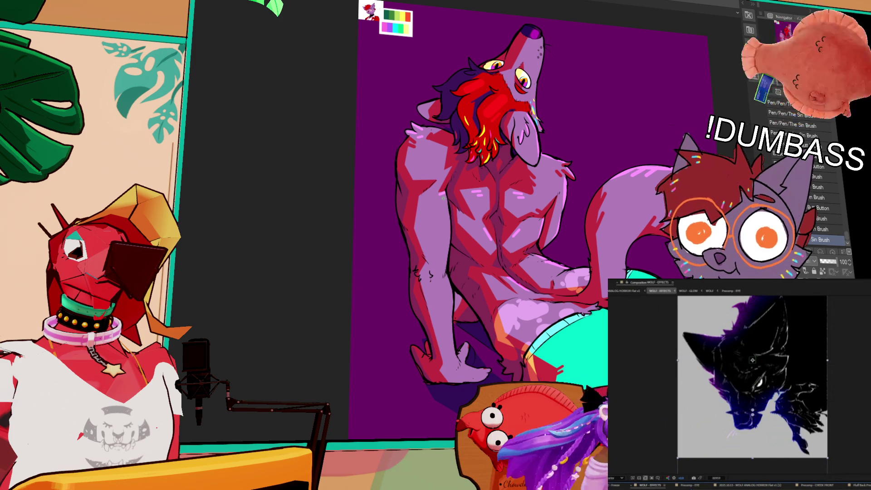
{"action": "mouse_move", "coordinate": [527, 204]}
{"action": "left_mouse_down"}
{"action": "mouse_move", "coordinate": [524, 188]}
{"action": "mouse_move", "coordinate": [487, 170]}
{"action": "left_mouse_up"}
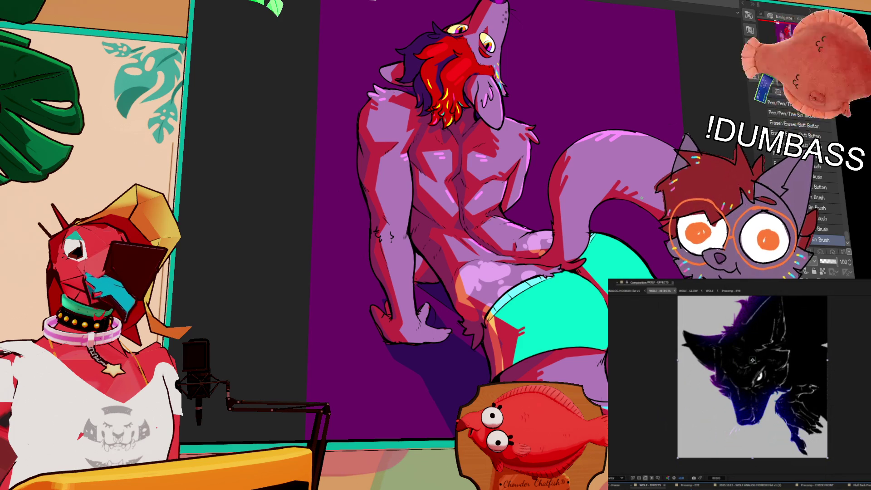
Add a small Sin Brush stroke on the wolf's lower body near the shorts, then scroll back to the head
{"action": "mouse_move", "coordinate": [578, 244]}
{"action": "left_mouse_down"}
{"action": "mouse_move", "coordinate": [568, 226]}
{"action": "mouse_move", "coordinate": [546, 258]}
{"action": "left_mouse_up"}
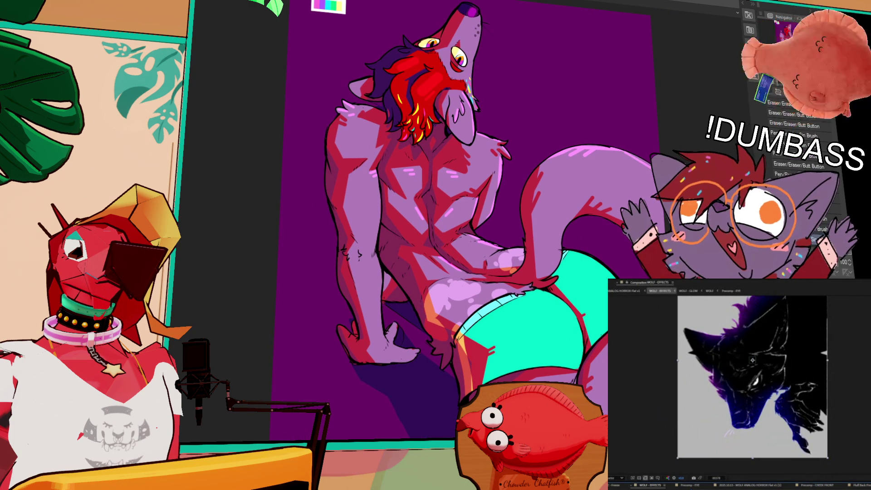
{"action": "scroll", "coordinate": [468, 217], "scroll_direction": "down", "scroll_amount": 3}
{"action": "left_click_drag", "start_coordinate": [545, 306], "coordinate": [553, 307]}
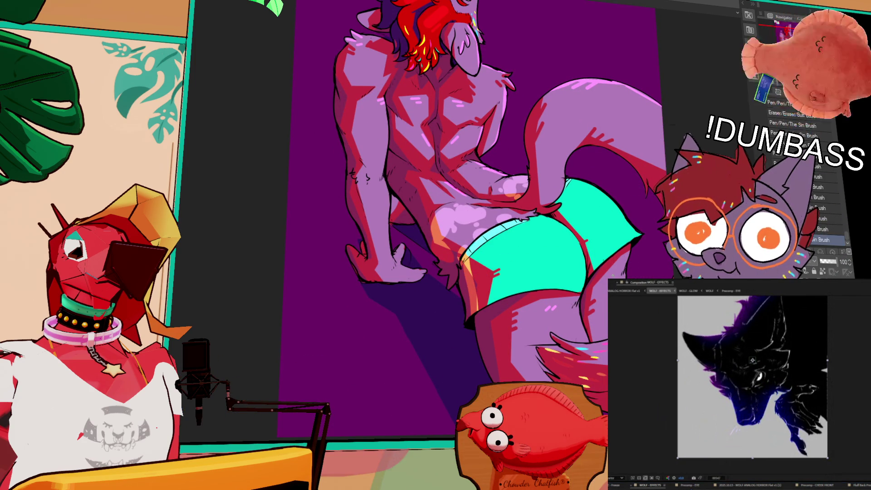
{"action": "scroll", "coordinate": [468, 218], "scroll_direction": "up", "scroll_amount": 3}
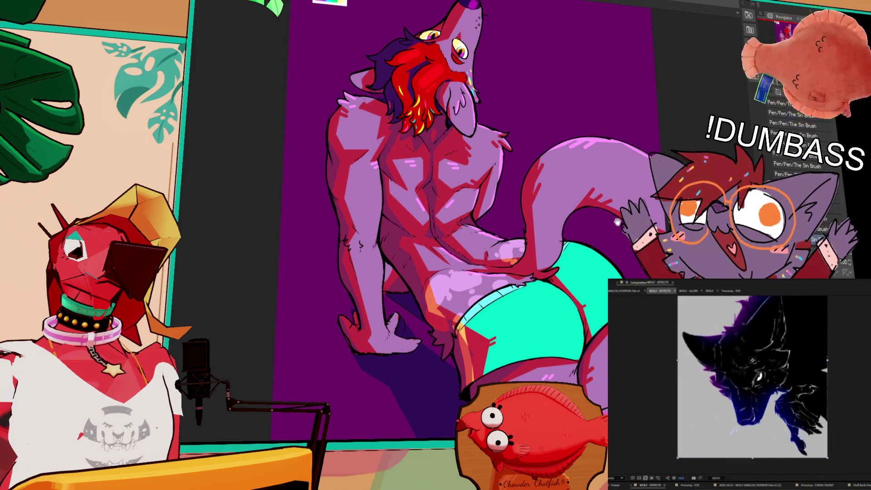
{"action": "scroll", "coordinate": [617, 222], "scroll_direction": "up", "scroll_amount": 2}
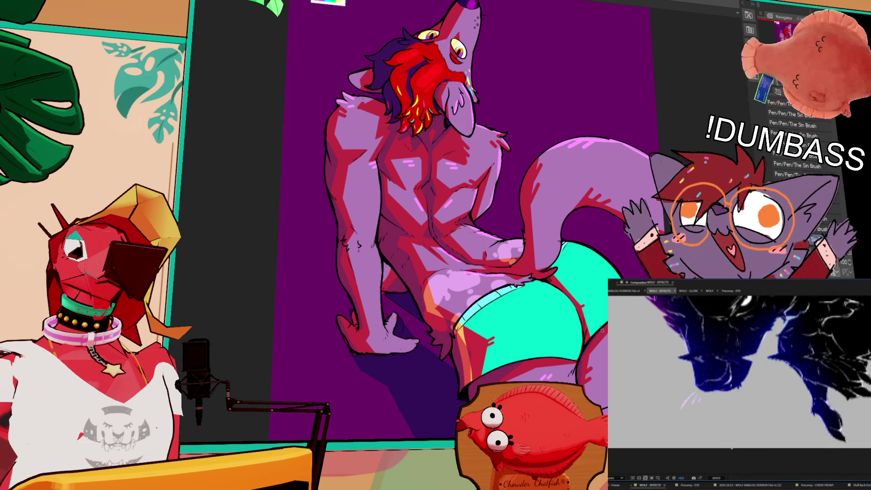
Open the 'Code Lyoko: Season 1 Opening' video from the YouTube search results
{"action": "scroll", "coordinate": [712, 358], "scroll_direction": "down", "scroll_amount": 3}
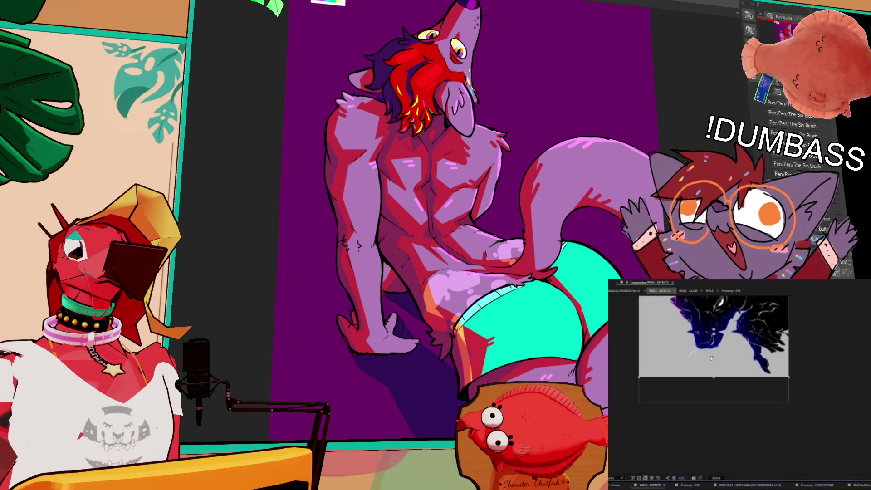
{"action": "scroll", "coordinate": [719, 318], "scroll_direction": "up", "scroll_amount": 2}
{"action": "scroll", "coordinate": [725, 375], "scroll_direction": "up", "scroll_amount": 2}
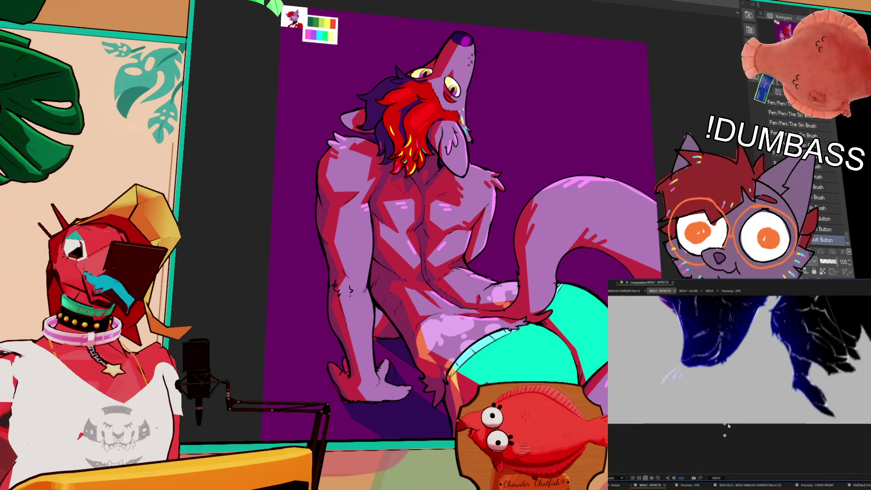
{"action": "scroll", "coordinate": [725, 431], "scroll_direction": "left", "scroll_amount": 1}
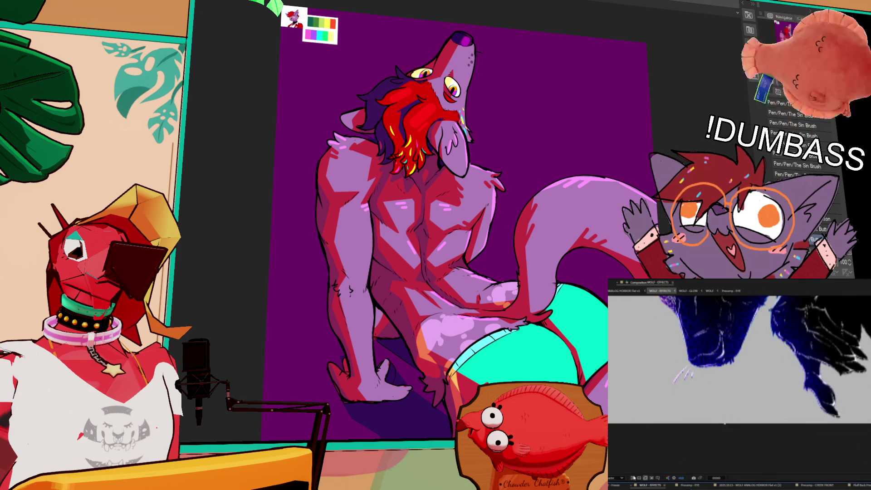
{"action": "scroll", "coordinate": [725, 435], "scroll_direction": "down", "scroll_amount": 3}
{"action": "scroll", "coordinate": [738, 449], "scroll_direction": "down", "scroll_amount": 1}
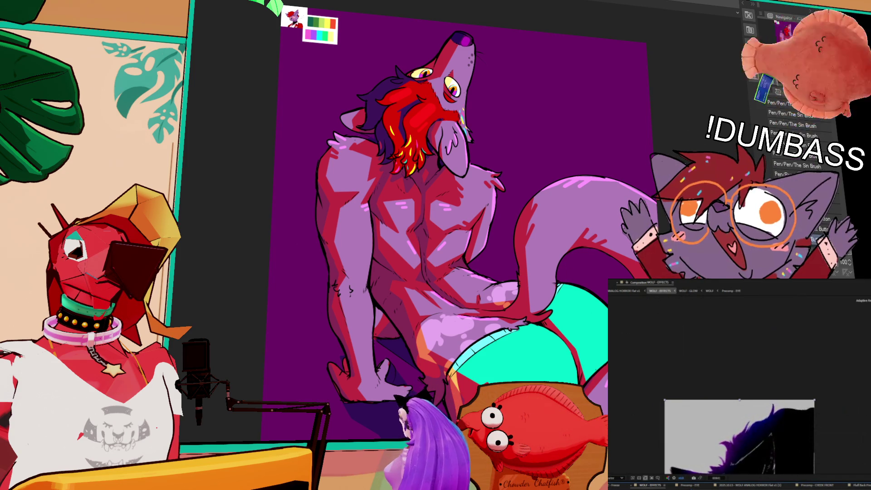
{"action": "scroll", "coordinate": [773, 442], "scroll_direction": "down", "scroll_amount": 5}
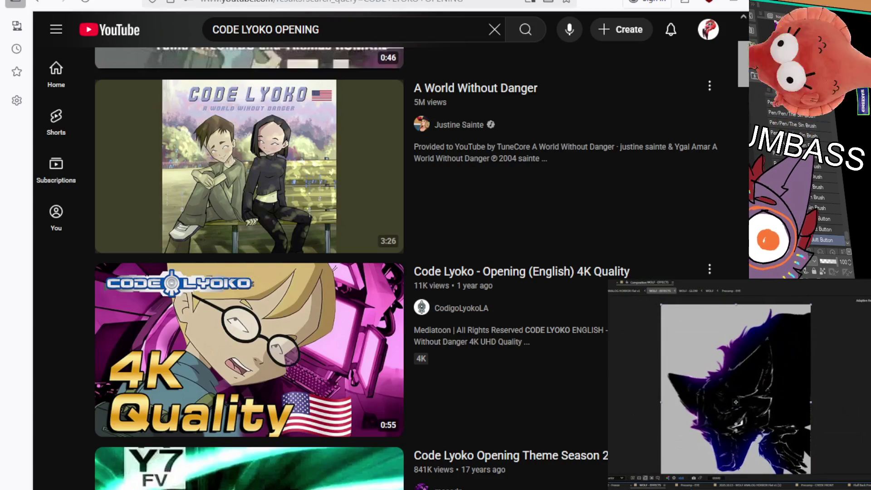
{"action": "scroll", "coordinate": [261, 168], "scroll_direction": "up", "scroll_amount": 5}
{"action": "left_click", "coordinate": [261, 168]}
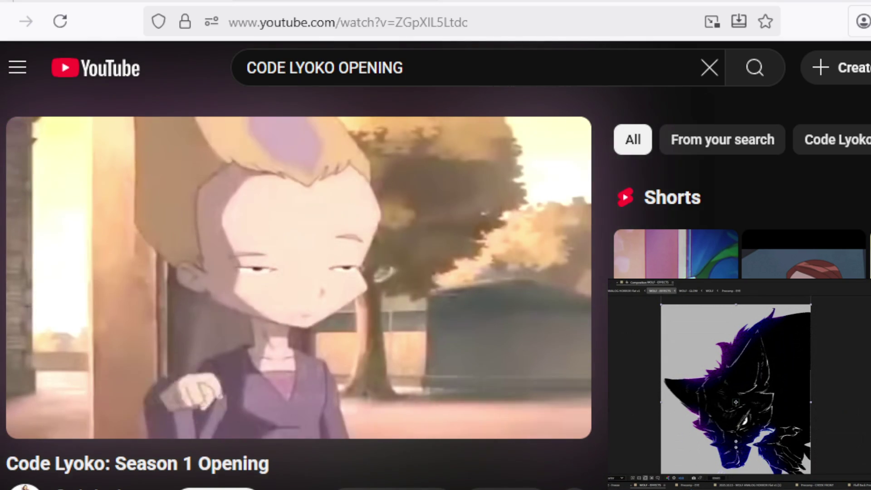
Pause the Code Lyoko opening video and select the page URL in the address bar
{"action": "scroll", "coordinate": [299, 273], "scroll_direction": "down", "scroll_amount": 5}
{"action": "scroll", "coordinate": [299, 272], "scroll_direction": "up", "scroll_amount": 5}
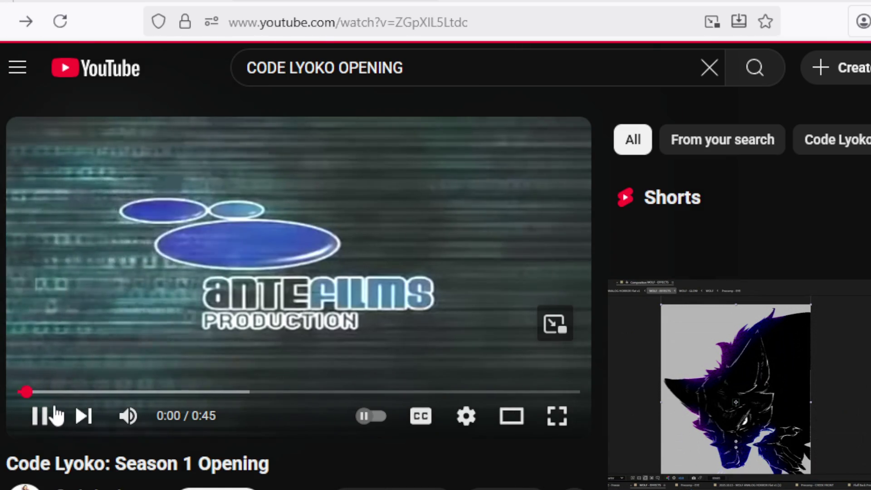
{"action": "left_click", "coordinate": [54, 415]}
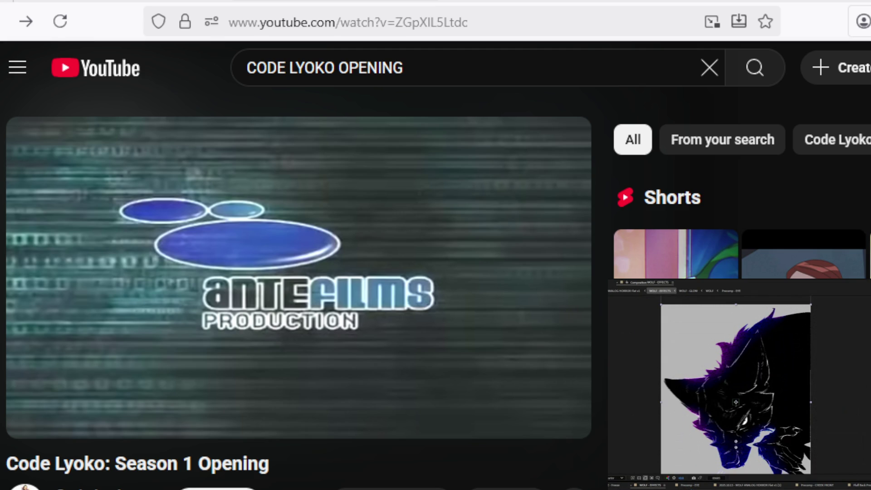
{"action": "left_click", "coordinate": [370, 23]}
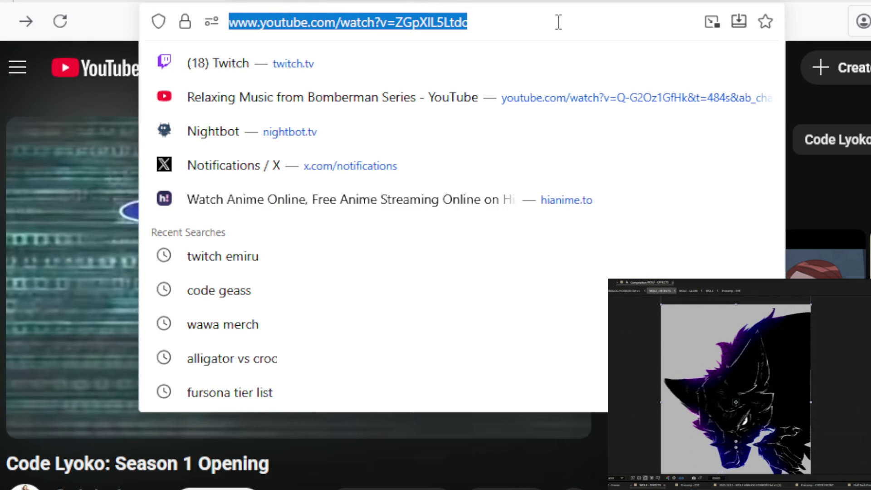
Paste the link to 'Le Générique de Code Lyoko Saison 1', load it and start playback
{"action": "type", "text": "https://www.youtube.com/watch?v=DYL_R340B4w"}
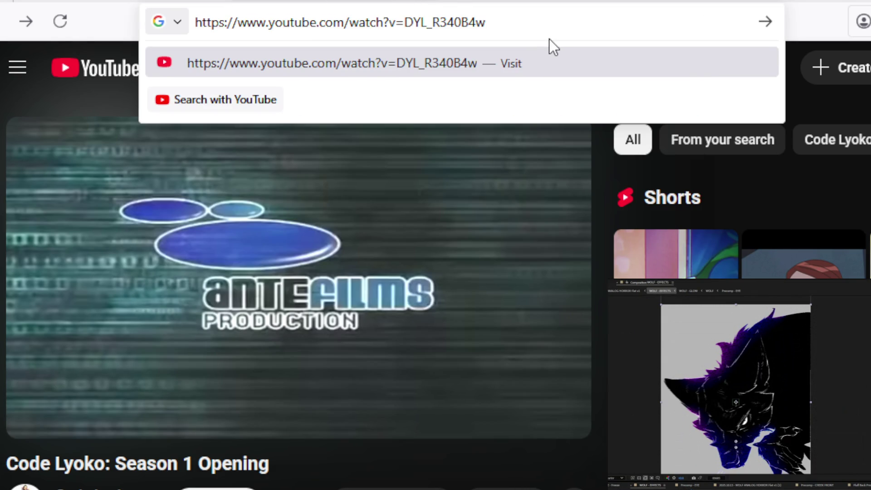
{"action": "key", "text": "Return"}
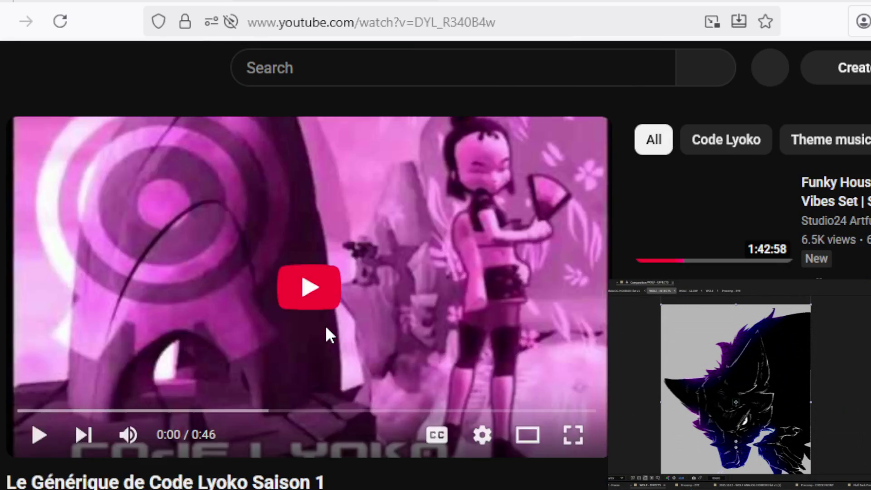
{"action": "left_click", "coordinate": [327, 334]}
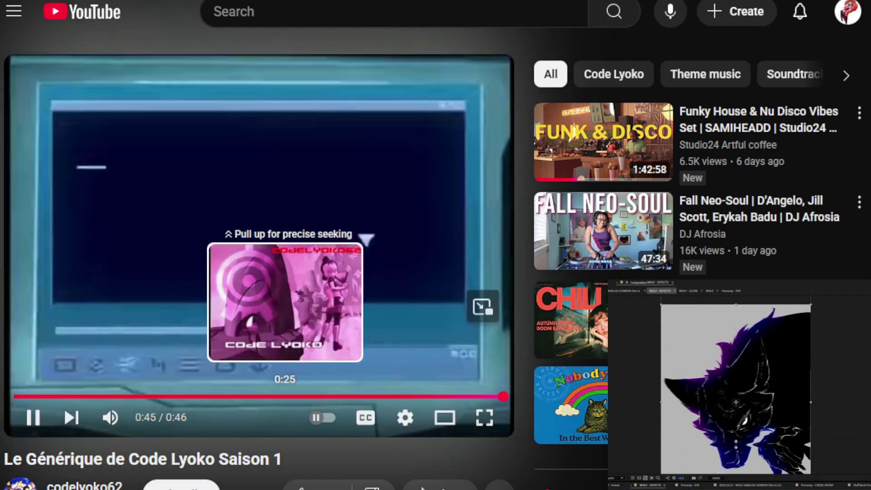
Seek back, pause, and settle the video on the 0:33 pink 'Code Lyoko' title frame
{"action": "left_click", "coordinate": [320, 398]}
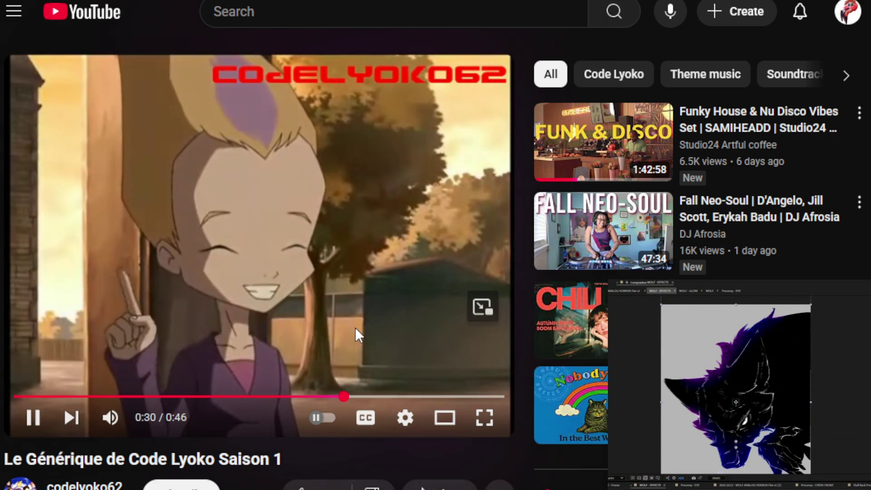
{"action": "left_click", "coordinate": [356, 328]}
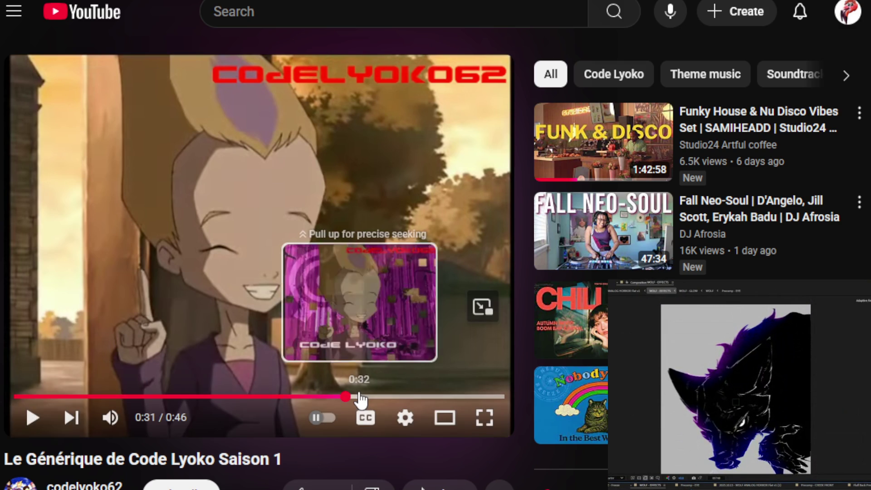
{"action": "left_click", "coordinate": [360, 397]}
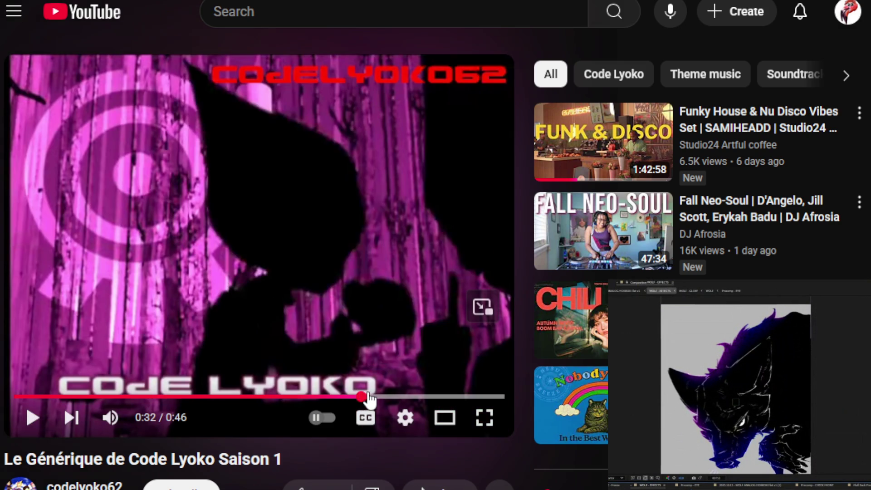
{"action": "left_click", "coordinate": [370, 397]}
{"action": "left_click", "coordinate": [380, 397]}
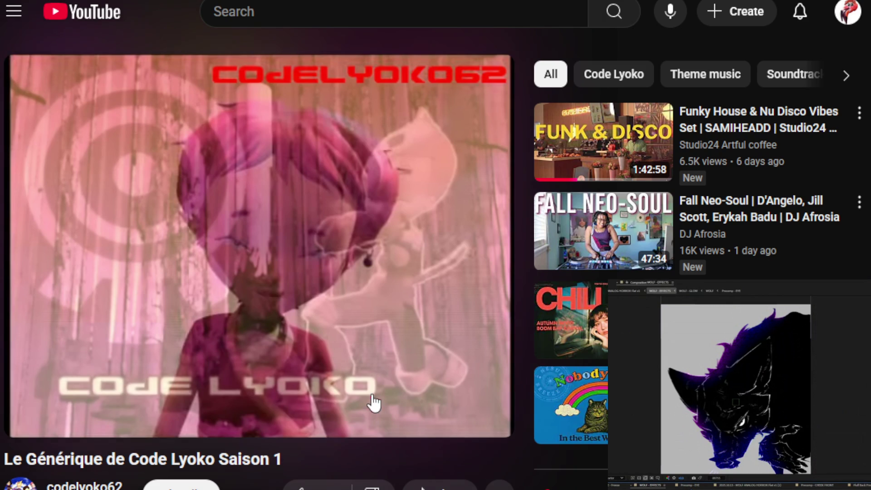
{"action": "left_click_drag", "start_coordinate": [374, 398], "coordinate": [371, 397]}
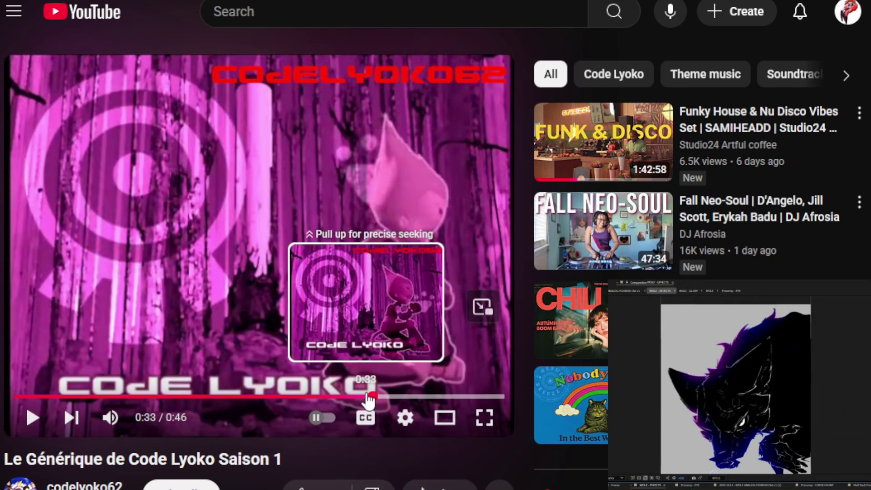
{"action": "left_click_drag", "start_coordinate": [370, 399], "coordinate": [371, 401]}
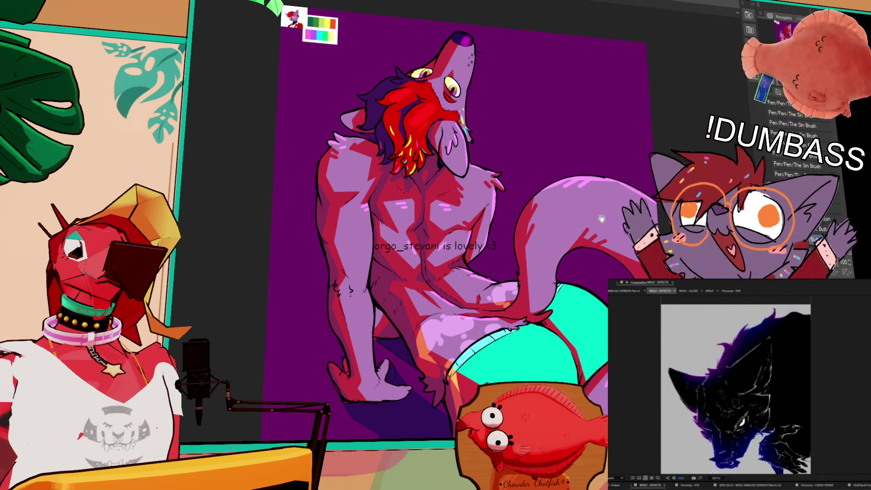
{"action": "scroll", "coordinate": [567, 181], "scroll_direction": "up", "scroll_amount": 3}
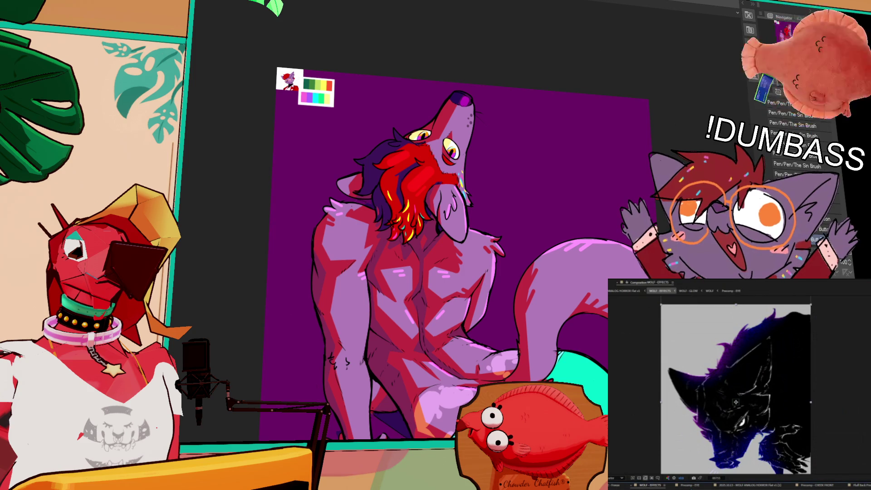
{"action": "scroll", "coordinate": [510, 199], "scroll_direction": "down", "scroll_amount": 3}
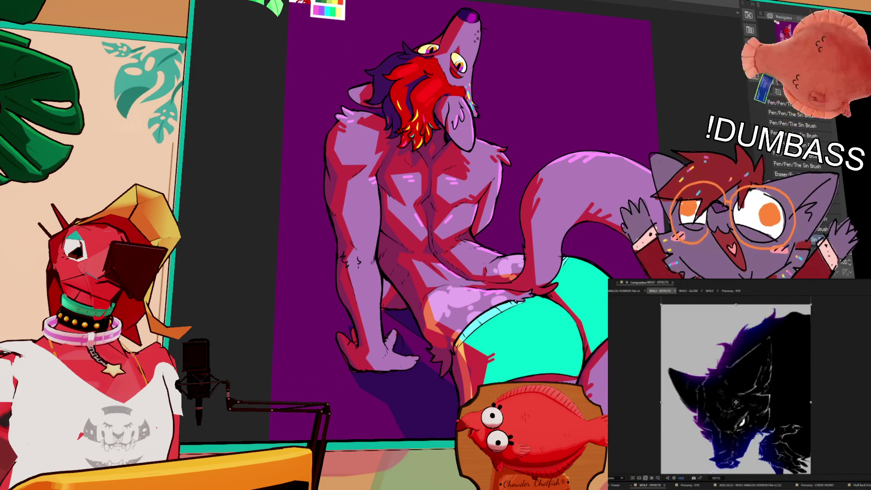
{"action": "scroll", "coordinate": [454, 218], "scroll_direction": "up", "scroll_amount": 1}
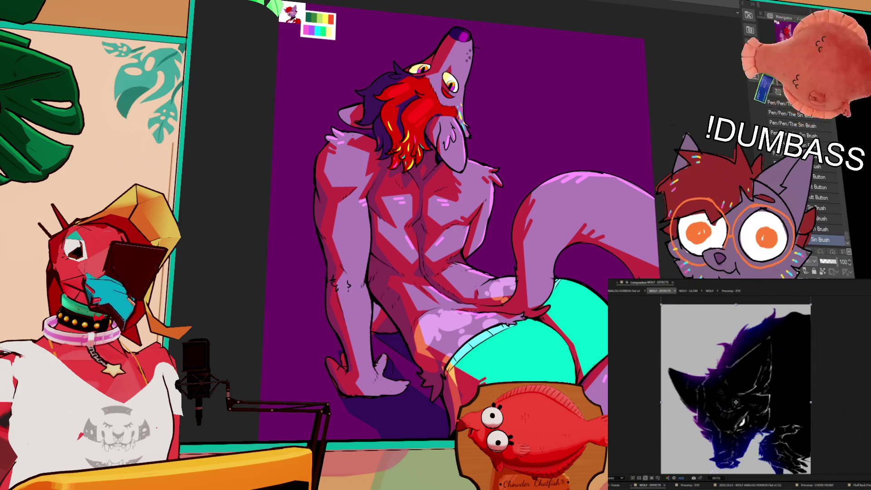
{"action": "scroll", "coordinate": [620, 276], "scroll_direction": "down", "scroll_amount": 2}
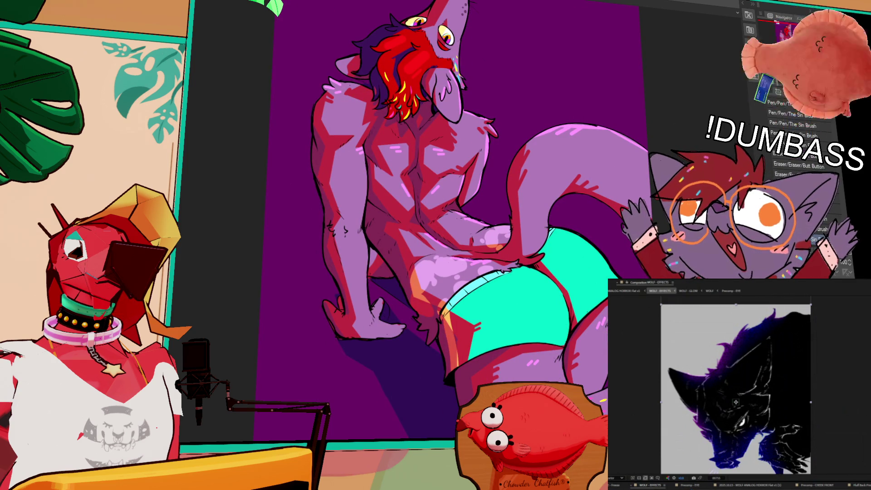
{"action": "scroll", "coordinate": [494, 257], "scroll_direction": "left", "scroll_amount": 3}
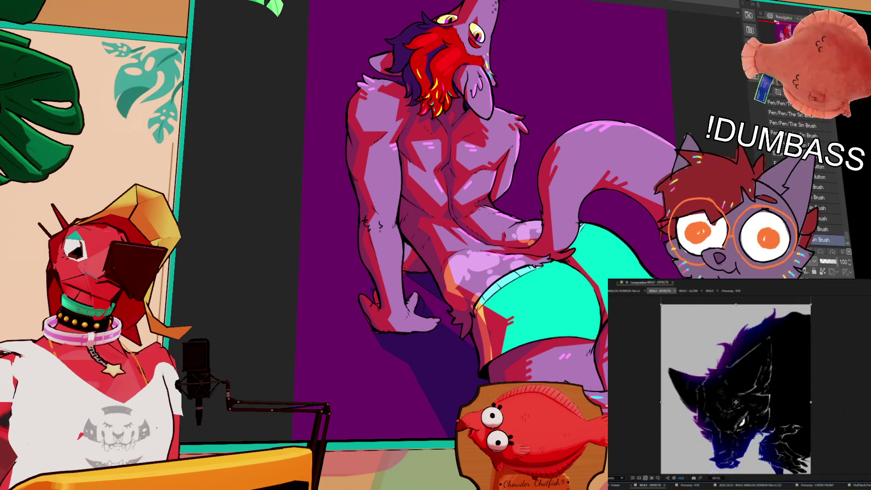
{"action": "scroll", "coordinate": [495, 218], "scroll_direction": "up", "scroll_amount": 1}
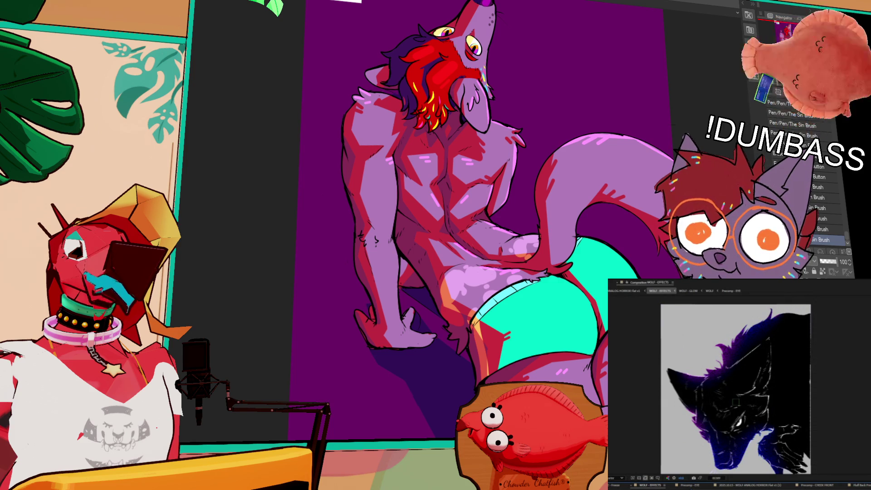
{"action": "left_click", "coordinate": [736, 402]}
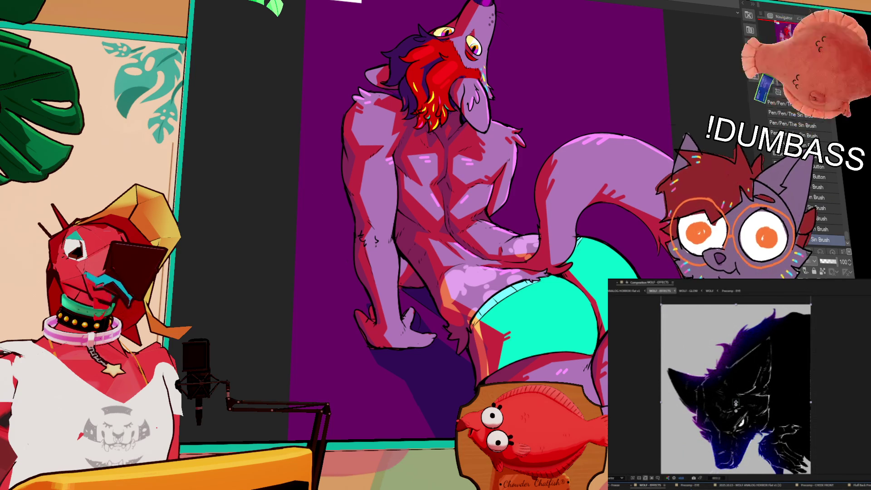
{"action": "left_click_drag", "start_coordinate": [478, 219], "coordinate": [477, 226]}
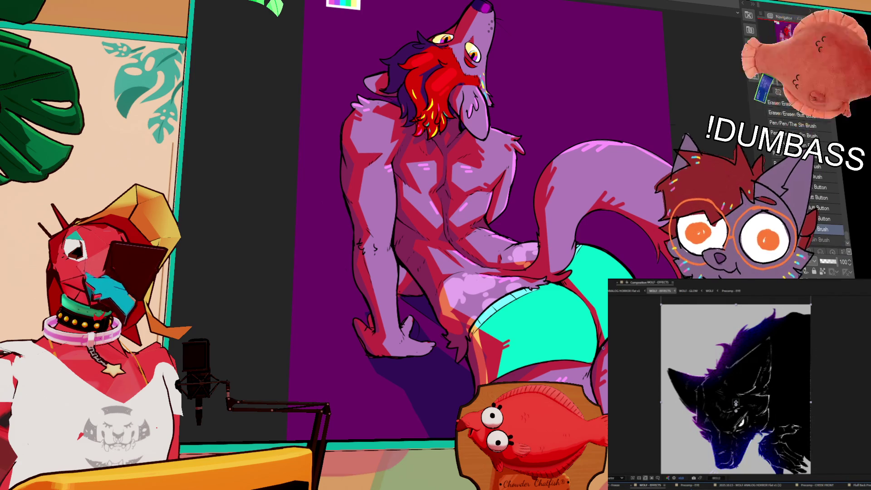
{"action": "scroll", "coordinate": [484, 220], "scroll_direction": "down", "scroll_amount": 3}
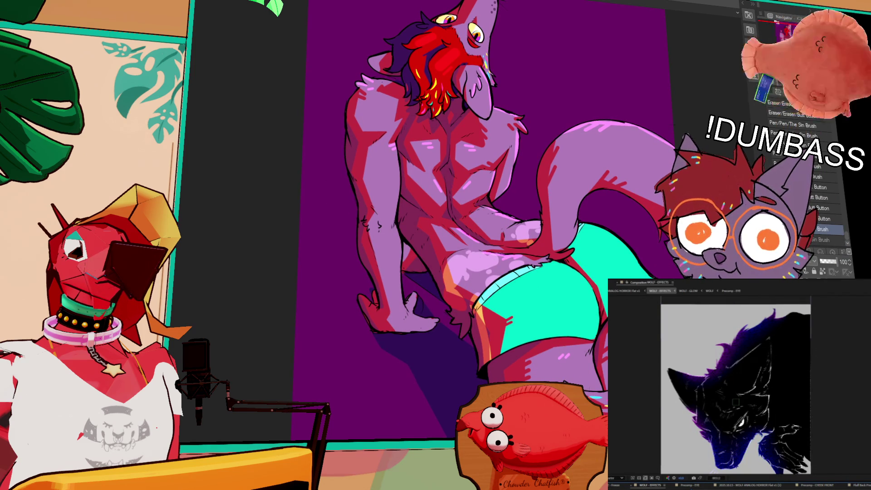
{"action": "scroll", "coordinate": [475, 219], "scroll_direction": "up", "scroll_amount": 3}
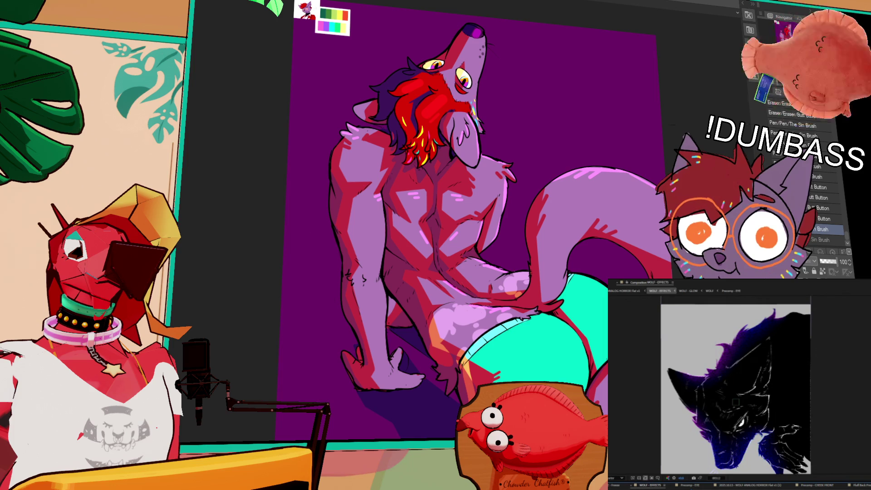
{"action": "scroll", "coordinate": [467, 227], "scroll_direction": "up", "scroll_amount": 1}
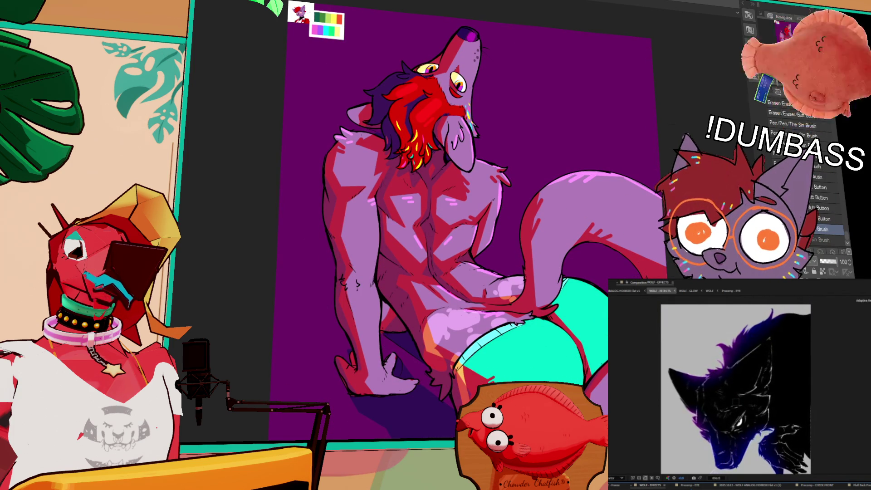
{"action": "left_click_drag", "start_coordinate": [289, 5], "coordinate": [287, 70]}
{"action": "scroll", "coordinate": [591, 328], "scroll_direction": "down", "scroll_amount": 5}
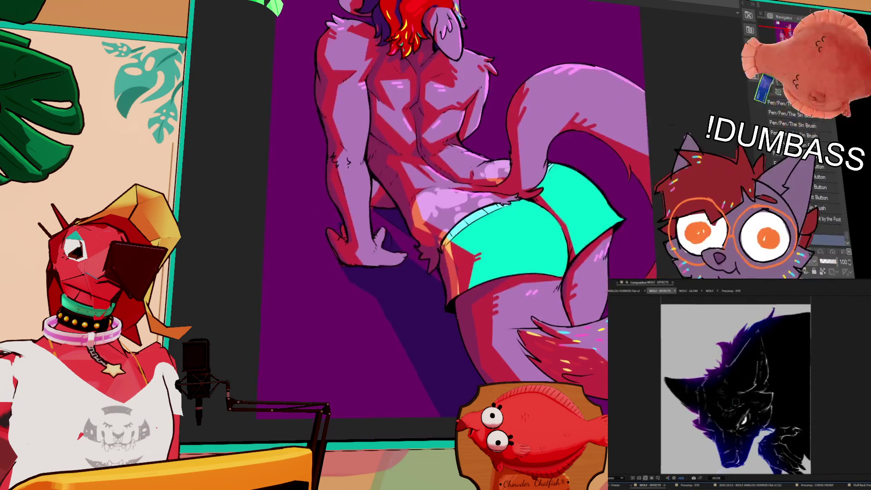
{"action": "left_click", "coordinate": [736, 403]}
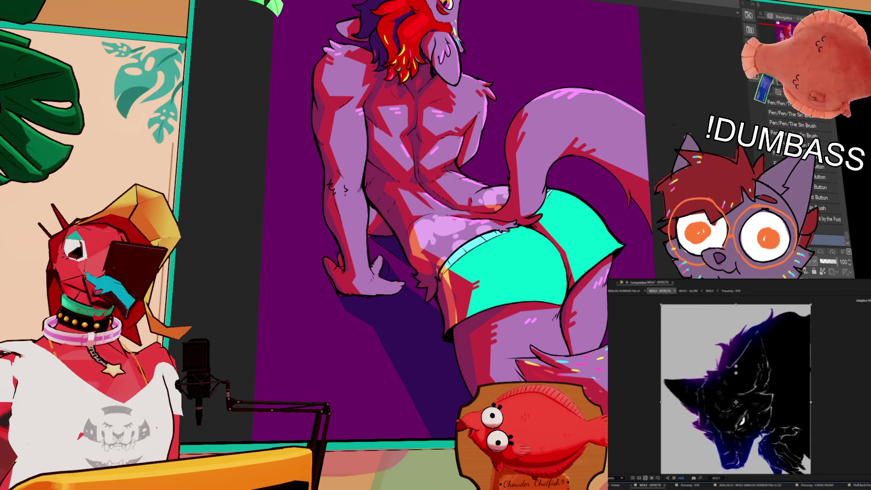
{"action": "scroll", "coordinate": [507, 218], "scroll_direction": "down", "scroll_amount": 2}
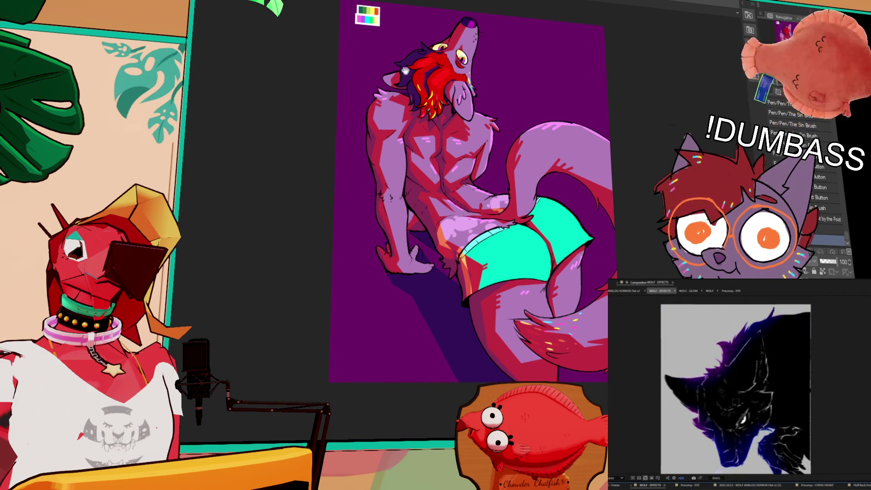
Select and delete the colour-palette swatch in the canvas's top-left corner, then deselect
{"action": "left_click_drag", "start_coordinate": [405, 71], "coordinate": [407, 114]}
{"action": "mouse_move", "coordinate": [404, 37]}
{"action": "left_mouse_down"}
{"action": "mouse_move", "coordinate": [385, 9]}
{"action": "mouse_move", "coordinate": [404, 96]}
{"action": "left_mouse_up"}
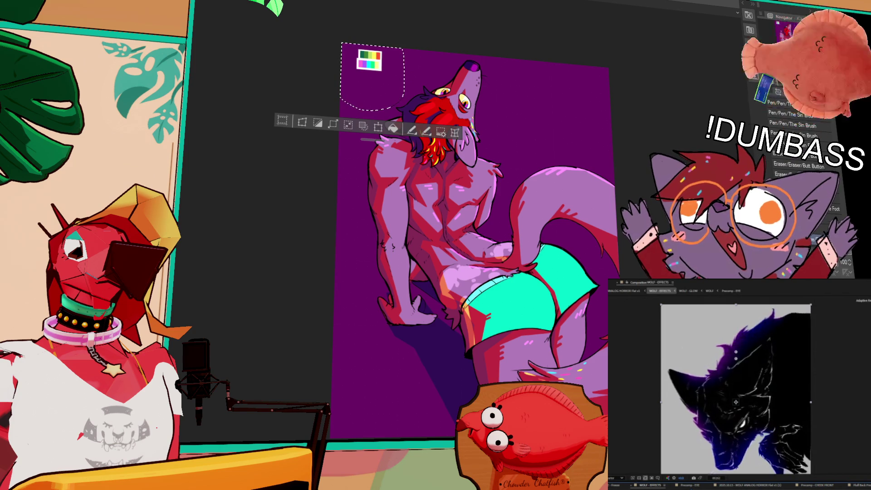
{"action": "key", "text": "Delete"}
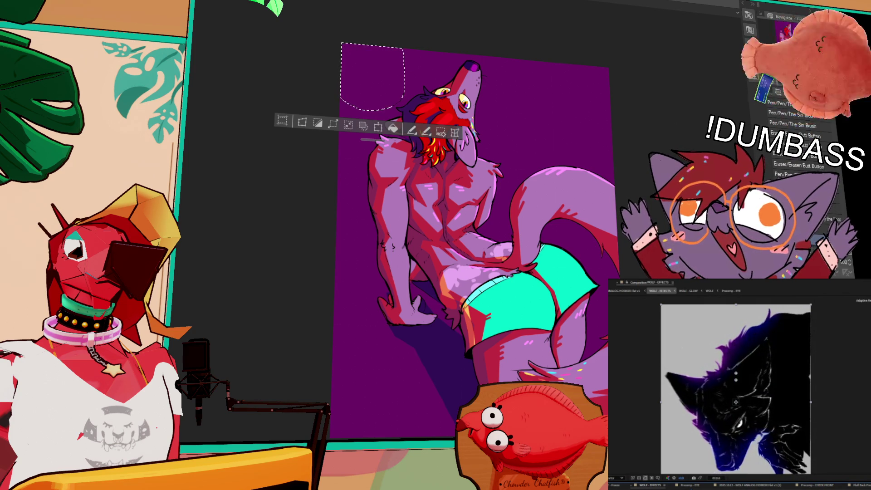
{"action": "key", "text": "ctrl+d"}
{"action": "scroll", "coordinate": [476, 217], "scroll_direction": "down", "scroll_amount": 2}
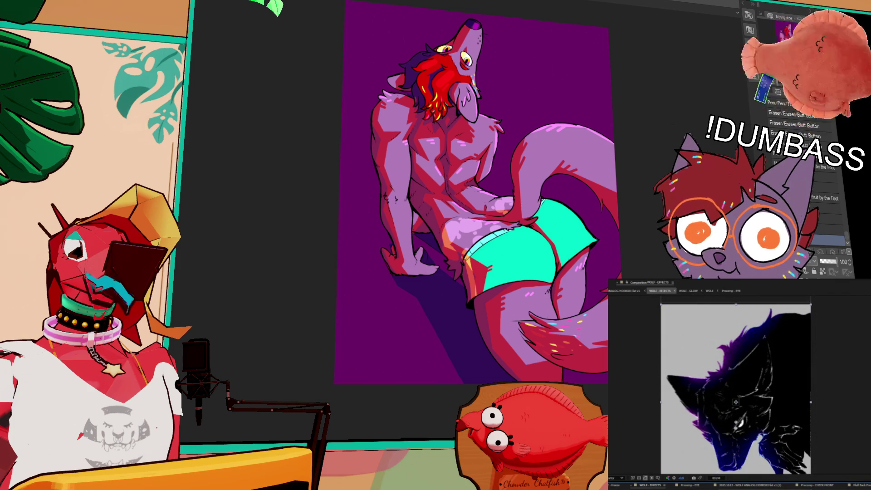
Zoom and pan over the wolf's head, torso and teal shorts to check the figure
{"action": "scroll", "coordinate": [472, 308], "scroll_direction": "up", "scroll_amount": 5}
{"action": "mouse_move", "coordinate": [544, 204]}
{"action": "left_mouse_down"}
{"action": "mouse_move", "coordinate": [499, 282]}
{"action": "mouse_move", "coordinate": [471, 309]}
{"action": "mouse_move", "coordinate": [494, 238]}
{"action": "left_mouse_up"}
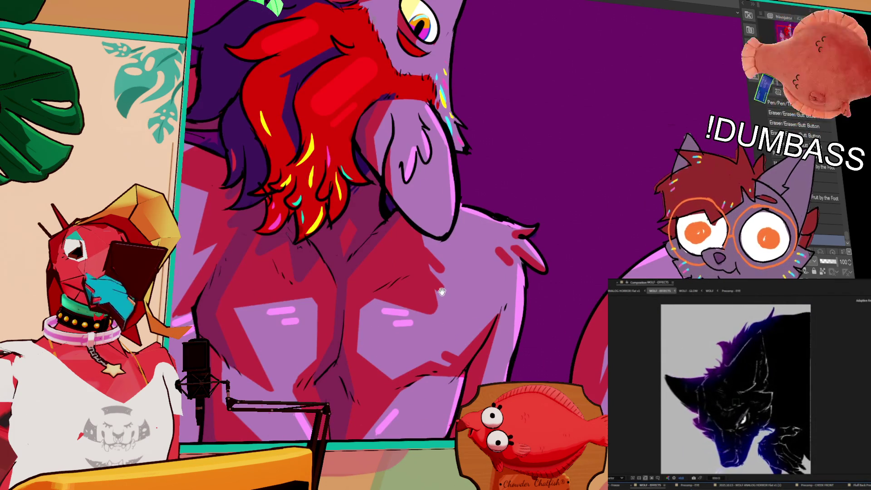
{"action": "scroll", "coordinate": [439, 292], "scroll_direction": "down", "scroll_amount": 3}
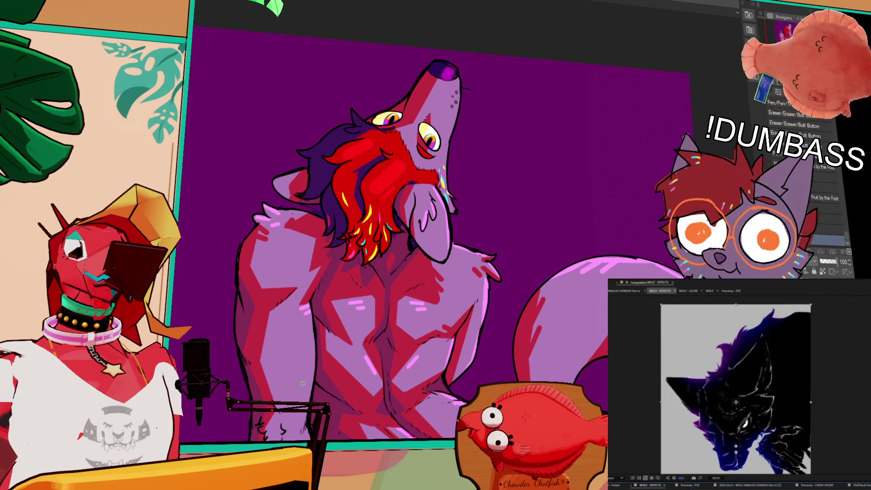
{"action": "left_click_drag", "start_coordinate": [428, 396], "coordinate": [469, 272]}
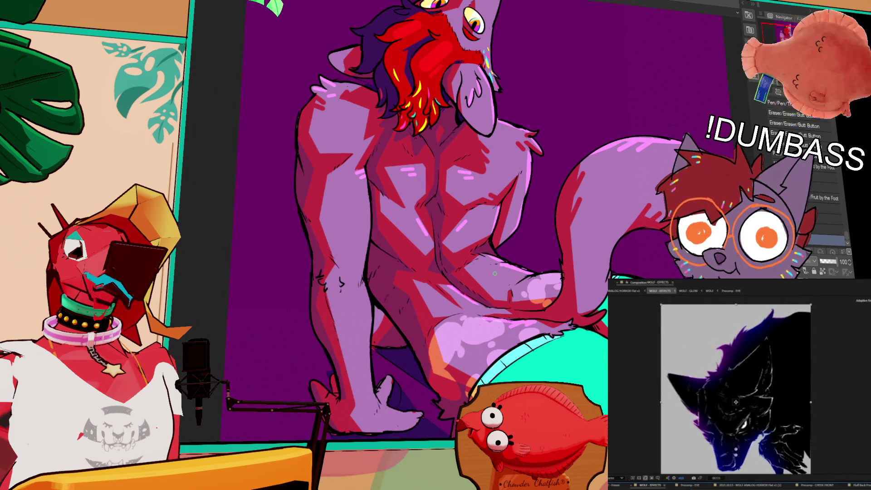
{"action": "mouse_move", "coordinate": [578, 333]}
{"action": "left_mouse_down"}
{"action": "mouse_move", "coordinate": [541, 265]}
{"action": "mouse_move", "coordinate": [627, 255]}
{"action": "left_mouse_up"}
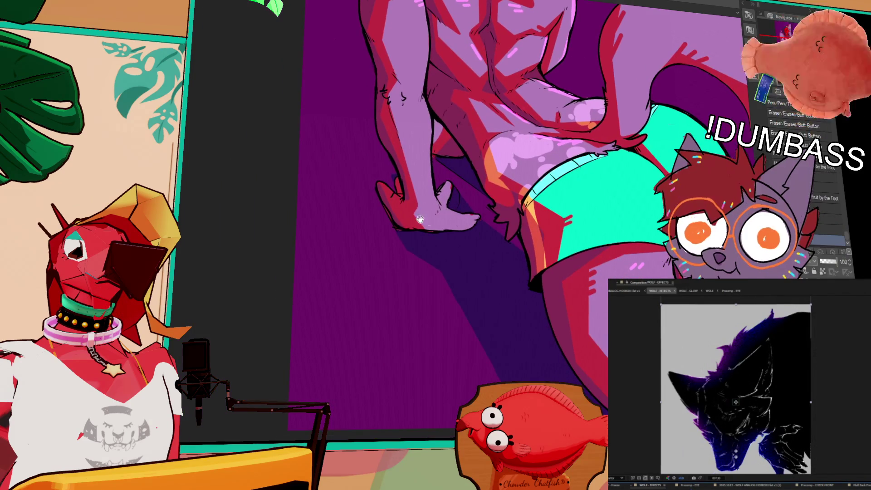
{"action": "scroll", "coordinate": [446, 303], "scroll_direction": "down", "scroll_amount": 5}
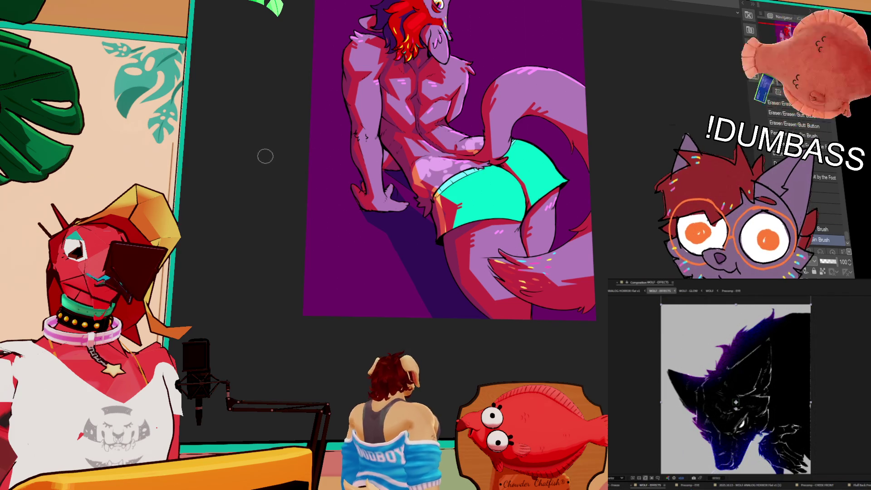
Draw straight blue diagonal stripes across the purple background, undoing misplaced ones
{"action": "left_click_drag", "start_coordinate": [264, 155], "coordinate": [412, 357]}
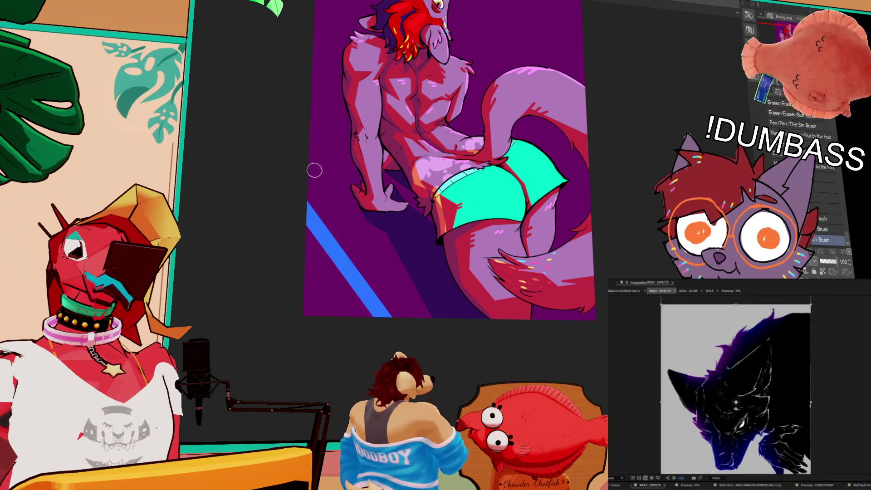
{"action": "key", "text": "ctrl+z"}
{"action": "left_click", "coordinate": [289, 150], "text": "shift"}
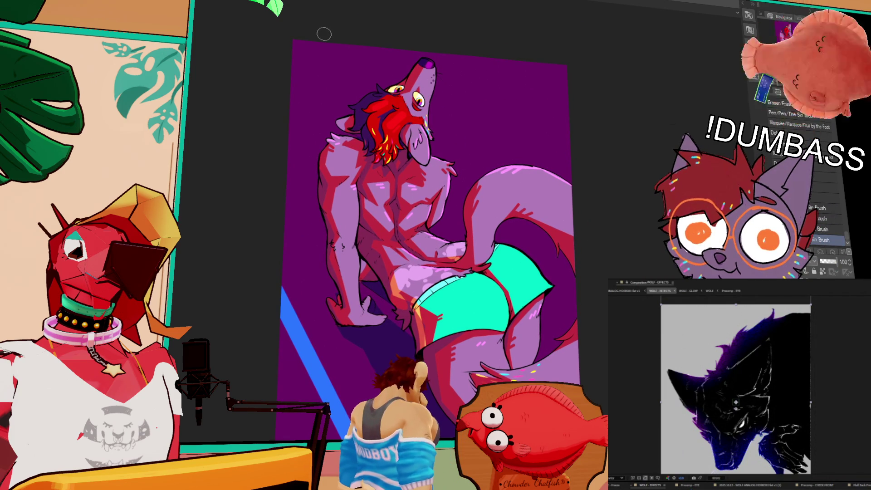
{"action": "left_click", "coordinate": [275, 50]}
{"action": "left_click", "coordinate": [578, 303], "text": "shift"}
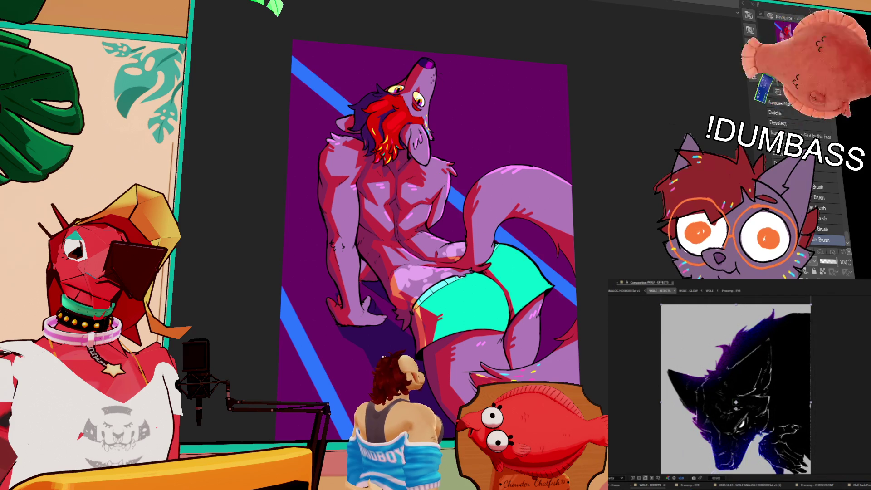
{"action": "key", "text": "ctrl+z"}
Add a shallower blue stripe to the right edge, trying and undoing a darker purple recolour
{"action": "left_click", "coordinate": [254, 140]}
{"action": "left_click", "coordinate": [606, 301], "text": "shift"}
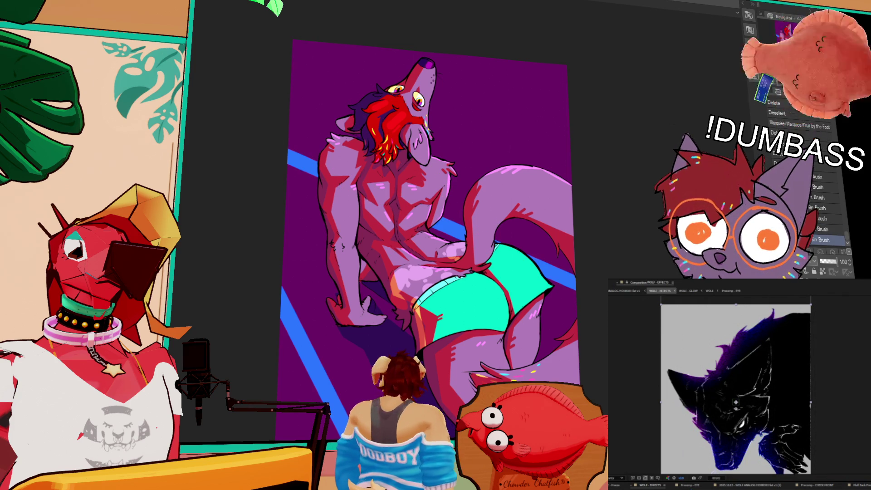
{"action": "mouse_move", "coordinate": [234, 69]}
{"action": "left_mouse_down"}
{"action": "mouse_move", "coordinate": [292, 154]}
{"action": "mouse_move", "coordinate": [528, 352]}
{"action": "mouse_move", "coordinate": [517, 359]}
{"action": "left_mouse_up"}
{"action": "key", "text": "ctrl+z"}
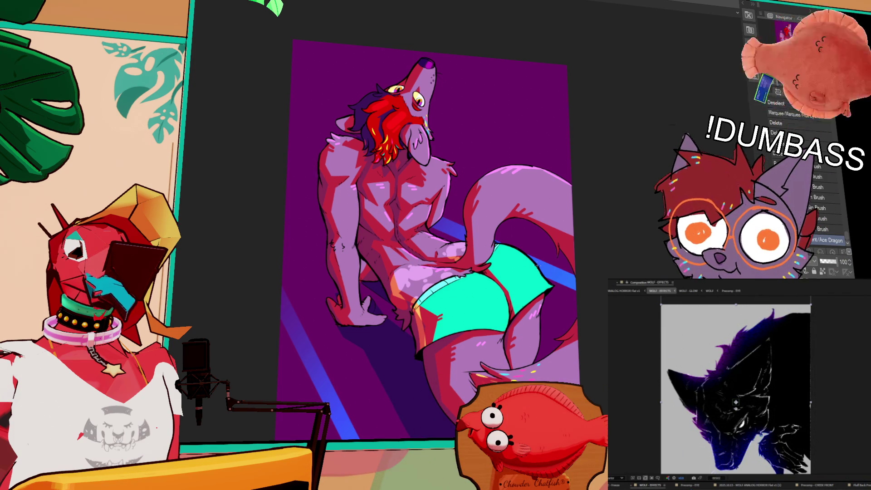
{"action": "left_click_drag", "start_coordinate": [582, 198], "coordinate": [557, 205]}
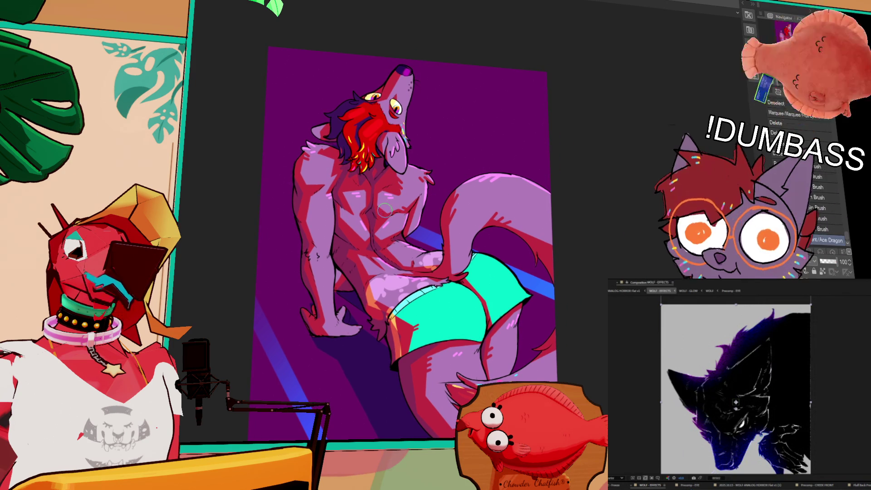
Check the wolf artwork mirrored and back, then zoom in on the wolf's head
{"action": "key", "text": "period"}
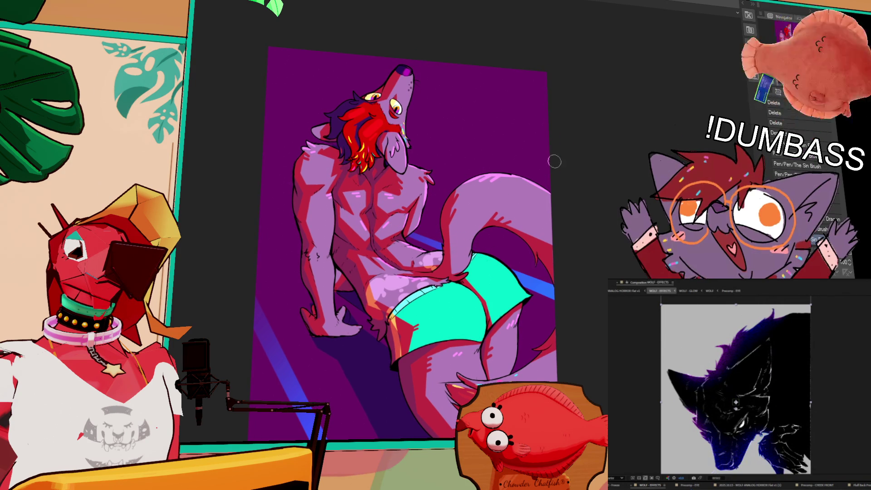
{"action": "left_click_drag", "start_coordinate": [557, 162], "coordinate": [544, 135]}
{"action": "left_click_drag", "start_coordinate": [466, 175], "coordinate": [477, 210]}
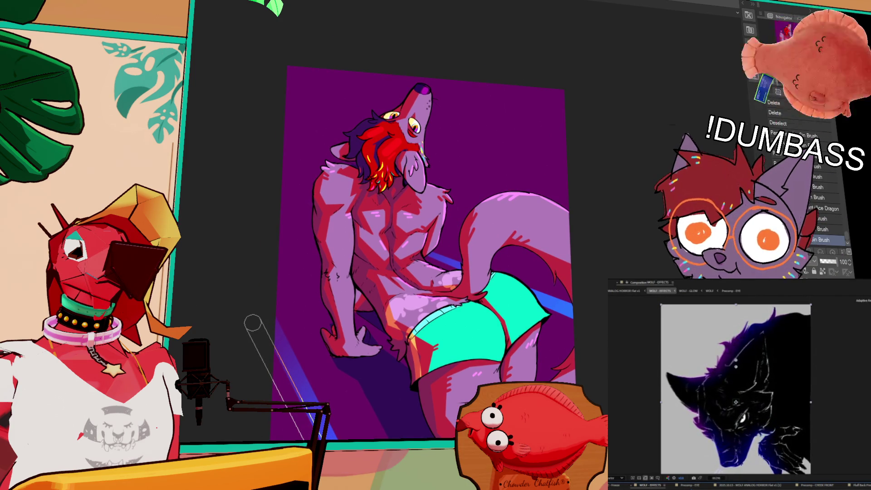
{"action": "left_click_drag", "start_coordinate": [479, 121], "coordinate": [495, 98]}
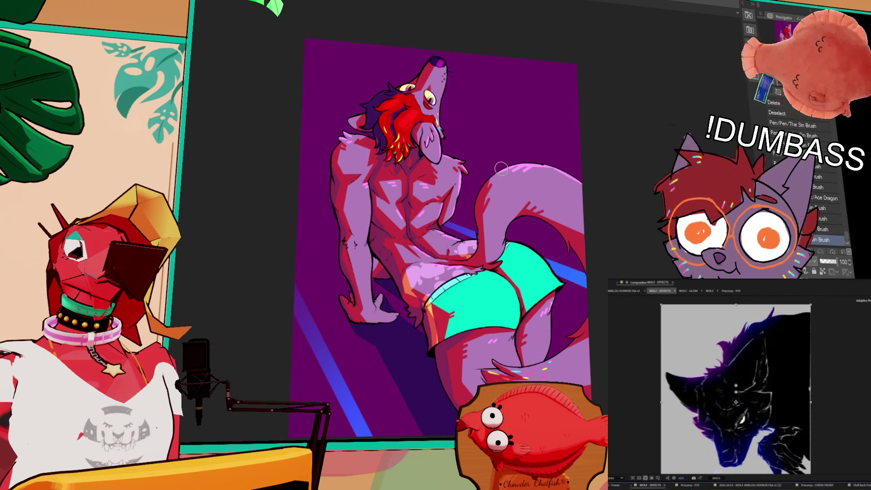
{"action": "left_click_drag", "start_coordinate": [533, 168], "coordinate": [567, 136]}
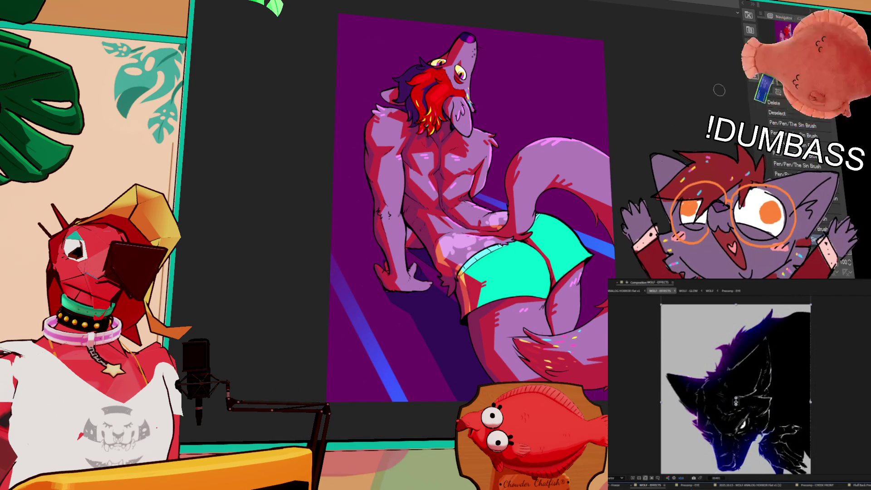
{"action": "key", "text": "h"}
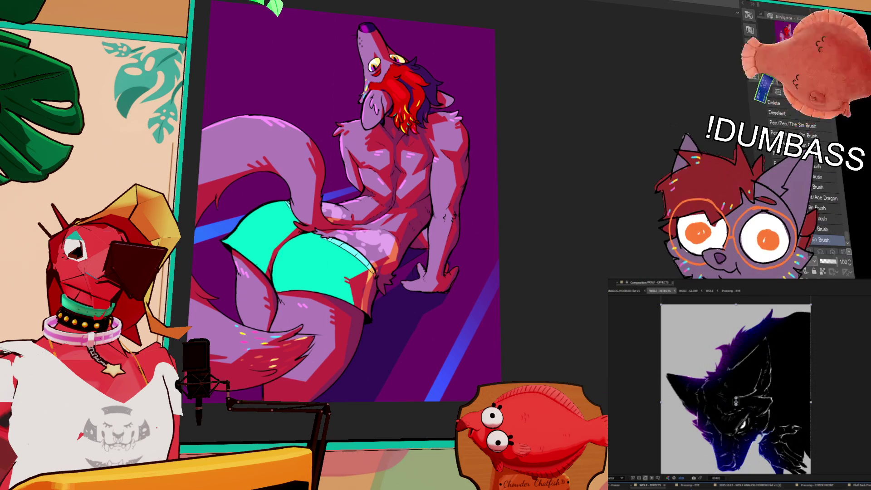
{"action": "key", "text": "h"}
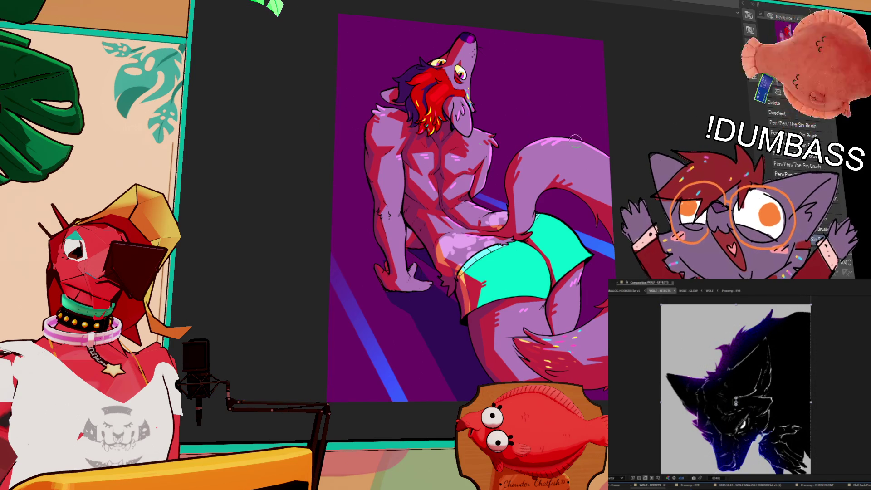
{"action": "left_click_drag", "start_coordinate": [501, 115], "coordinate": [480, 157]}
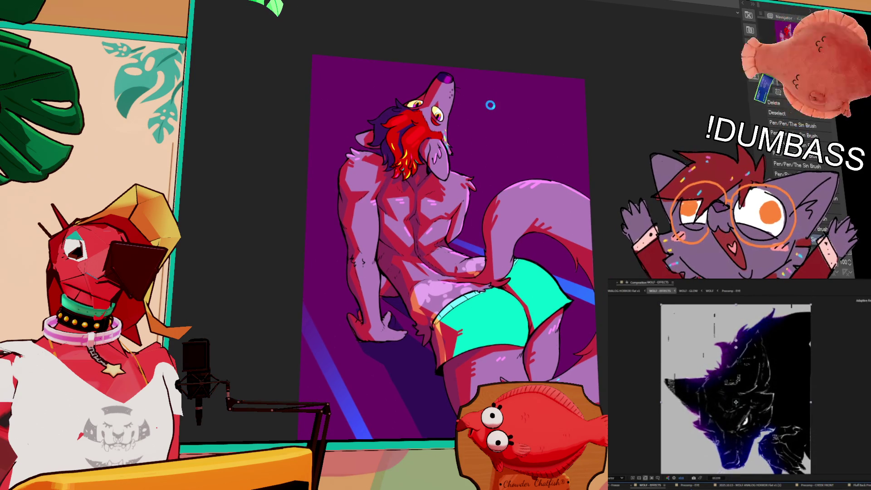
{"action": "scroll", "coordinate": [490, 106], "scroll_direction": "up", "scroll_amount": 5}
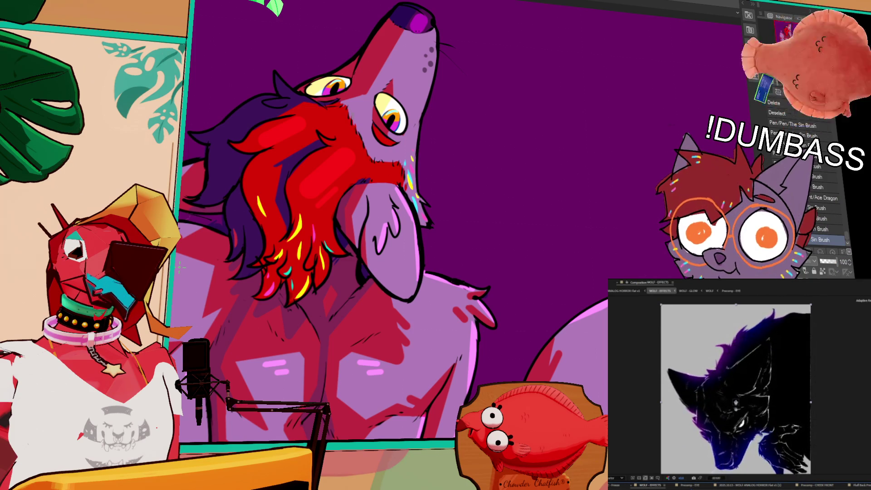
Draw white whisker strokes on the wolf's snout
{"action": "left_click_drag", "start_coordinate": [464, 141], "coordinate": [527, 273]}
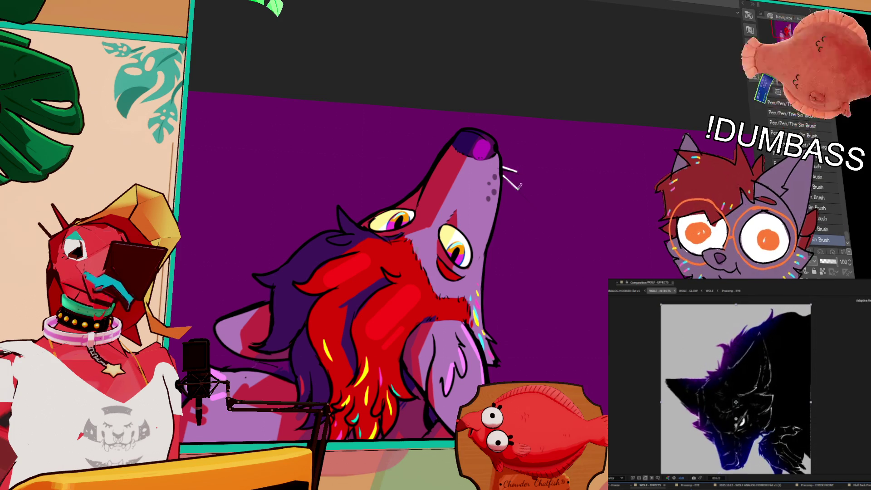
{"action": "left_click_drag", "start_coordinate": [502, 175], "coordinate": [518, 186]}
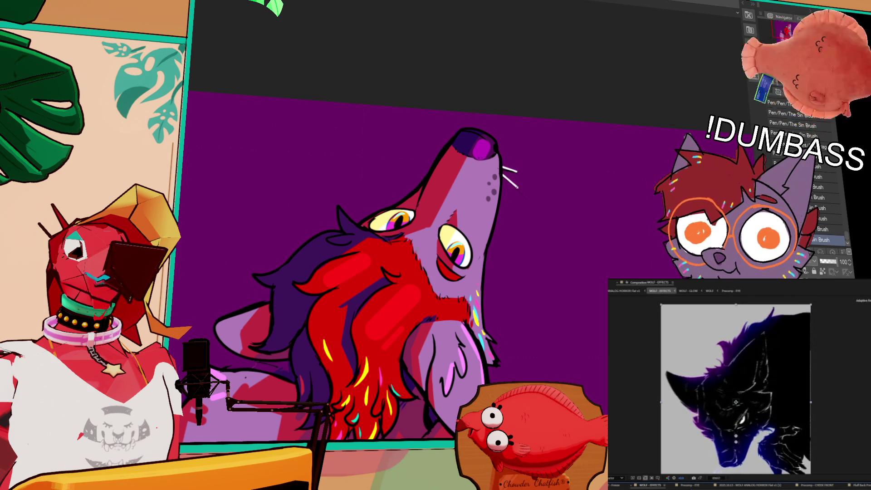
{"action": "left_click_drag", "start_coordinate": [641, 129], "coordinate": [646, 127]}
{"action": "left_click_drag", "start_coordinate": [556, 217], "coordinate": [557, 197]}
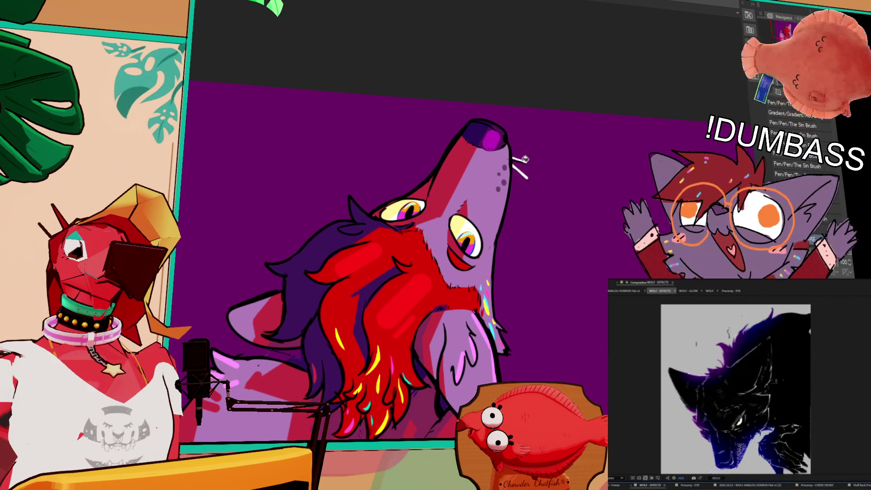
{"action": "scroll", "coordinate": [605, 250], "scroll_direction": "down", "scroll_amount": 1}
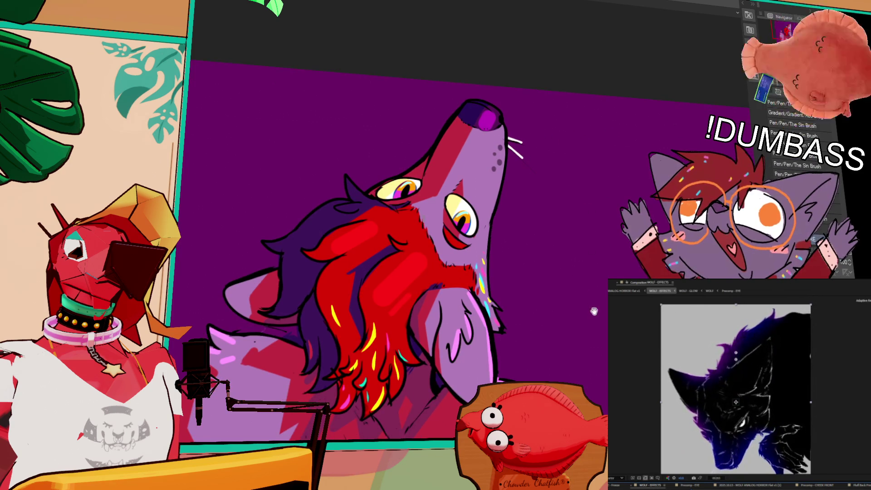
{"action": "scroll", "coordinate": [595, 311], "scroll_direction": "up", "scroll_amount": 1}
Zoom out until the whole wolf illustration fits in the window
{"action": "scroll", "coordinate": [590, 272], "scroll_direction": "up", "scroll_amount": 1}
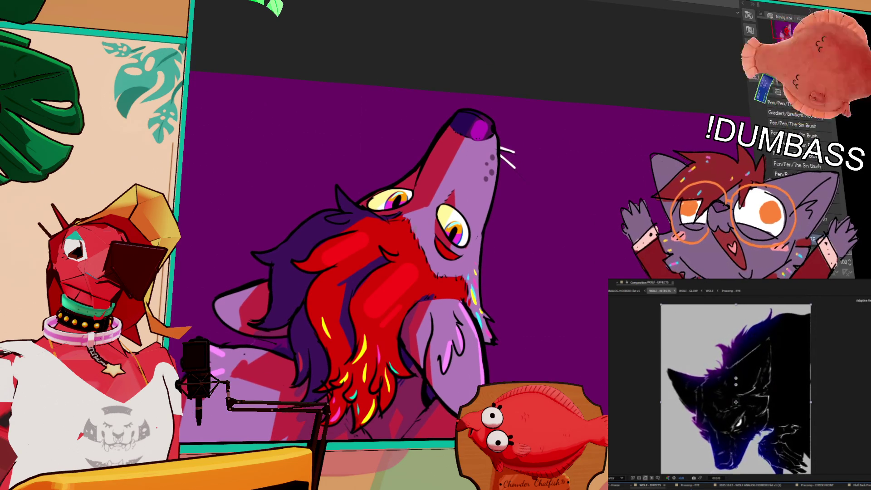
{"action": "scroll", "coordinate": [408, 250], "scroll_direction": "down", "scroll_amount": 3}
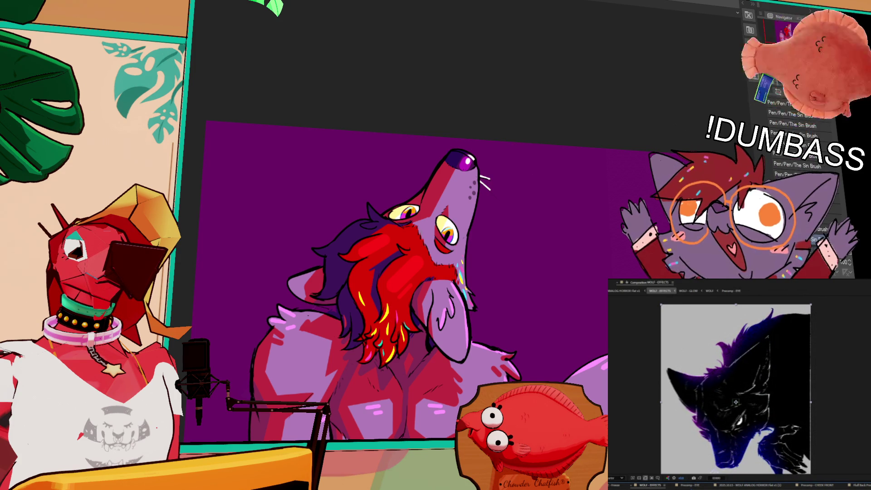
{"action": "key", "text": "ctrl+0"}
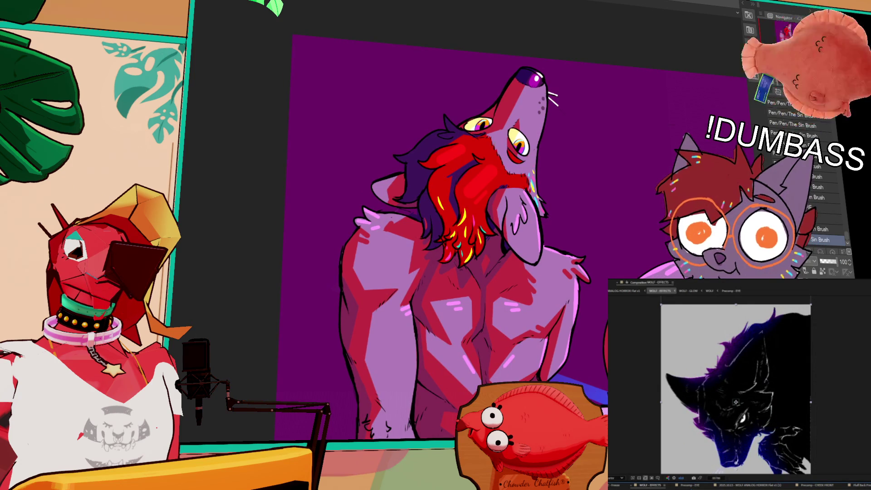
{"action": "key", "text": "ctrl+0"}
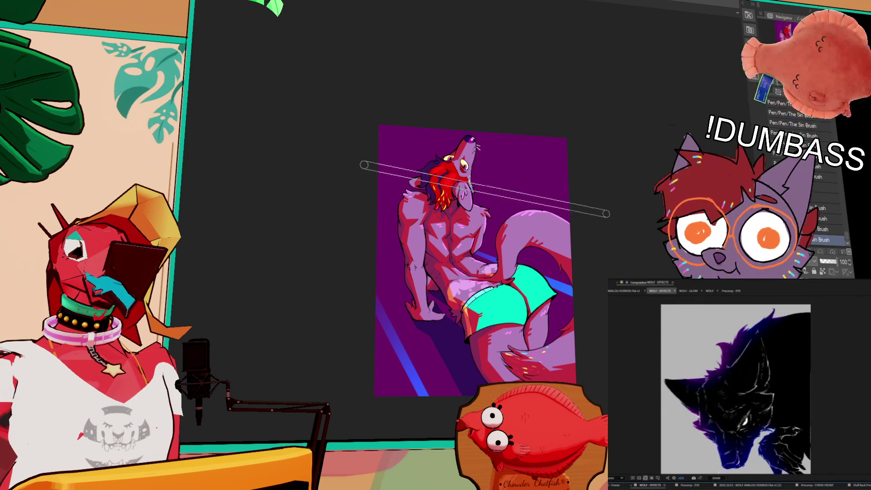
Draw a straight diagonal line across the background and darken the area above it
{"action": "left_click", "coordinate": [364, 165], "text": "shift"}
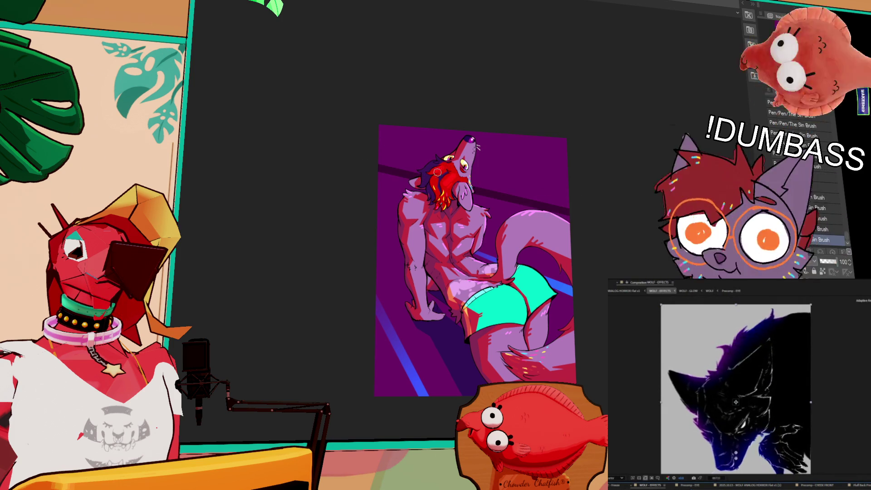
{"action": "left_click", "coordinate": [605, 177], "text": "shift"}
{"action": "left_click_drag", "start_coordinate": [552, 317], "coordinate": [545, 340]}
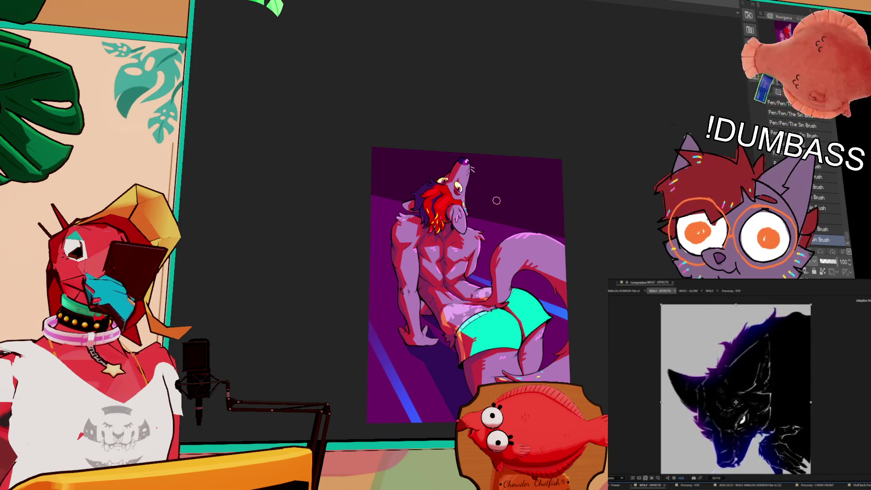
Switch the video preview to the analog horror composition and select its layer
{"action": "left_click", "coordinate": [625, 291]}
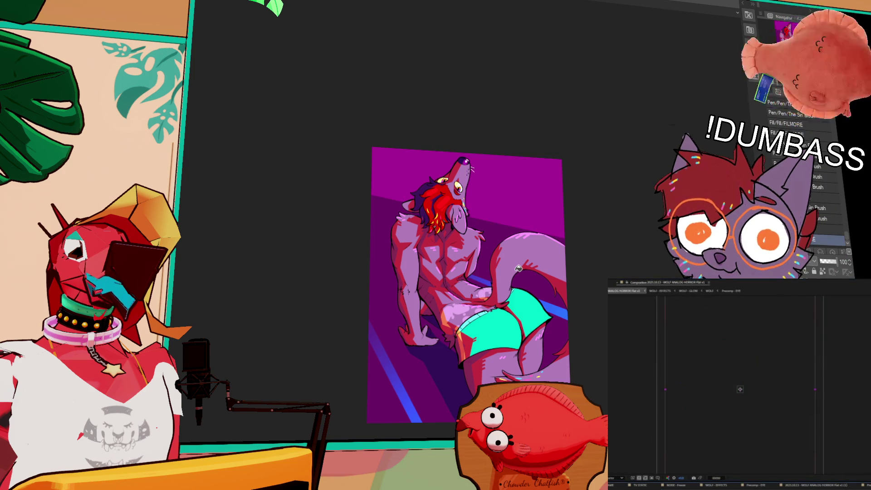
{"action": "left_click", "coordinate": [733, 390]}
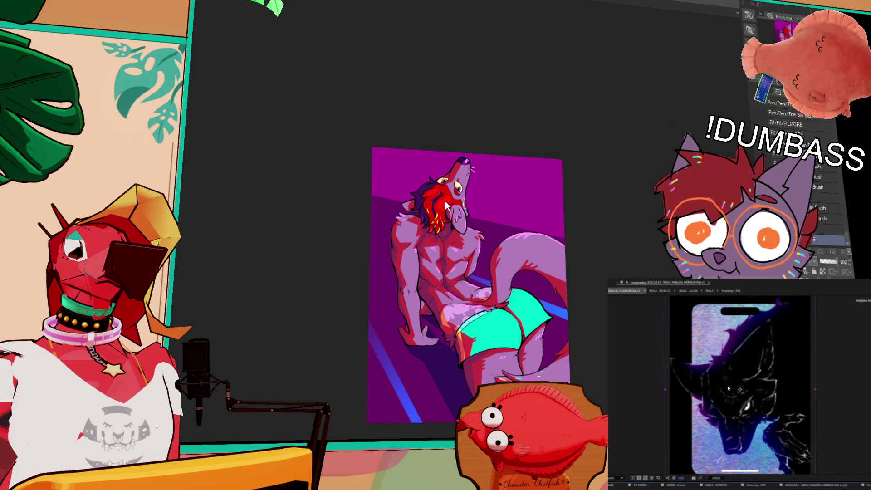
{"action": "scroll", "coordinate": [443, 215], "scroll_direction": "up", "scroll_amount": 3}
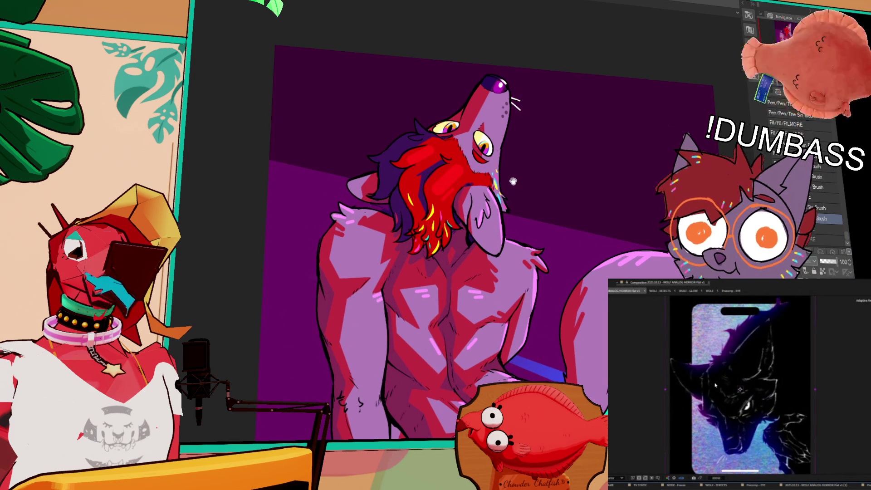
{"action": "left_click_drag", "start_coordinate": [514, 181], "coordinate": [485, 225]}
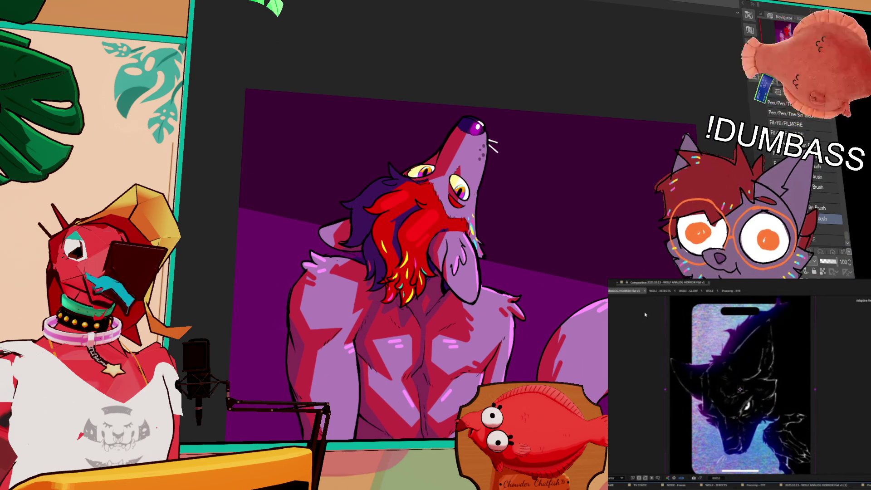
Return to the WOLF - EFFECTS composition and fill the upper background bright magenta
{"action": "left_click", "coordinate": [662, 291]}
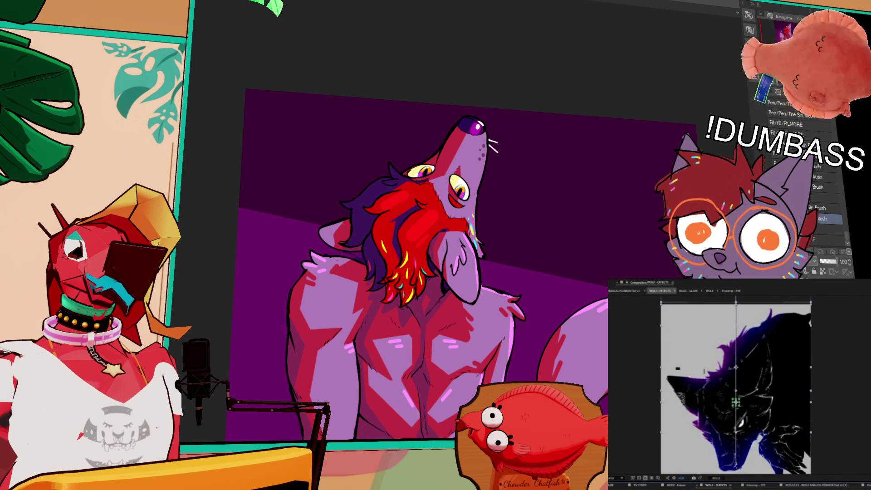
{"action": "left_click", "coordinate": [346, 154]}
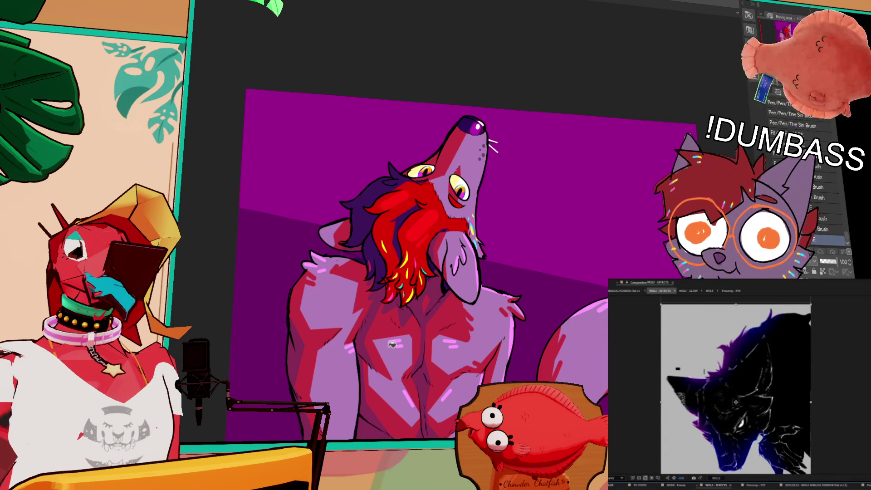
{"action": "mouse_move", "coordinate": [392, 345]}
{"action": "left_mouse_down"}
{"action": "mouse_move", "coordinate": [383, 318]}
{"action": "mouse_move", "coordinate": [396, 254]}
{"action": "left_mouse_up"}
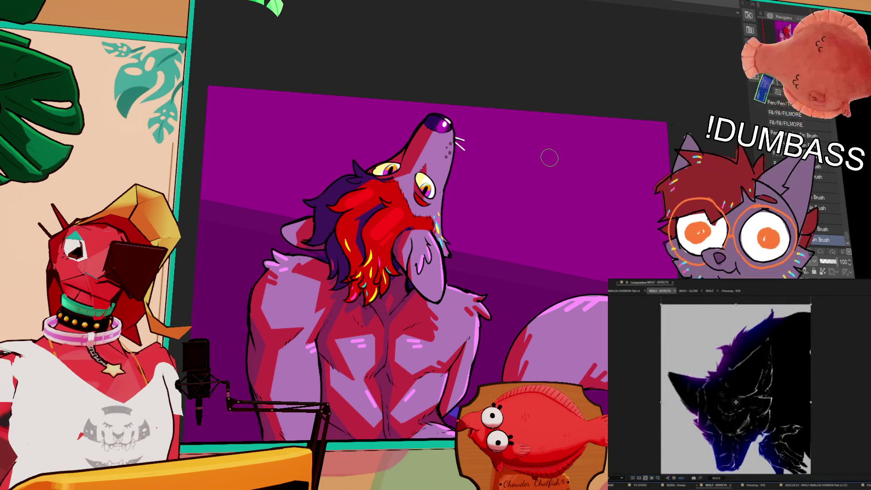
Auto-select the entire wolf figure, from red mane to tail, then return to the pen
{"action": "scroll", "coordinate": [735, 412], "scroll_direction": "up", "scroll_amount": 2}
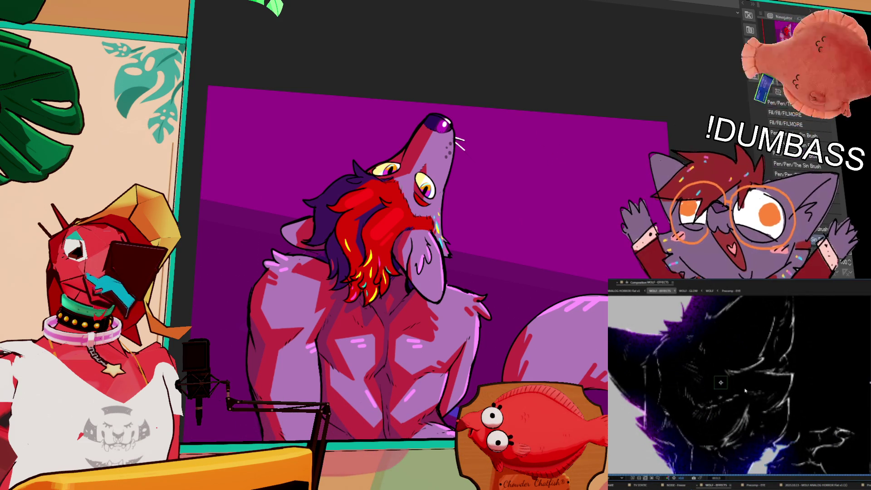
{"action": "scroll", "coordinate": [540, 146], "scroll_direction": "down", "scroll_amount": 2}
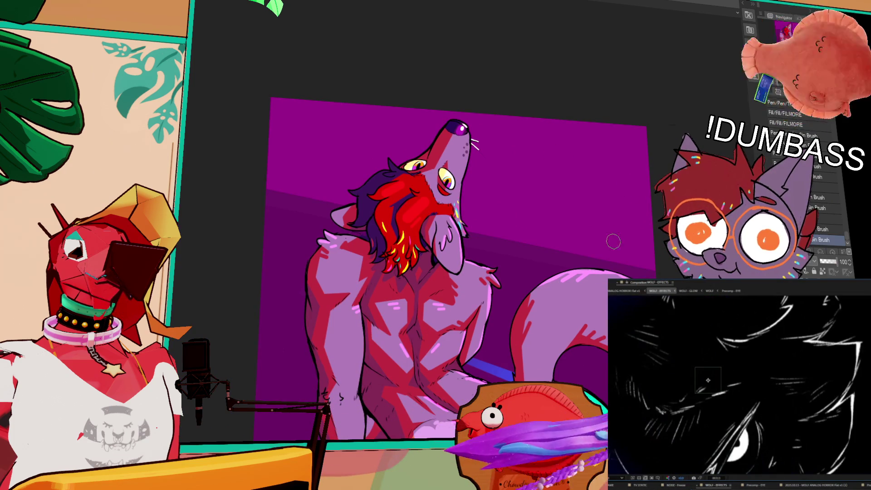
{"action": "left_click_drag", "start_coordinate": [614, 276], "coordinate": [616, 272]}
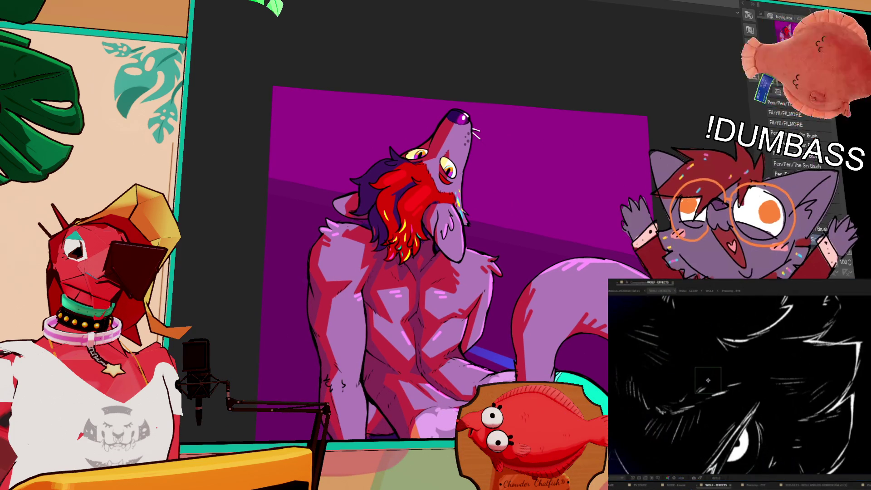
{"action": "left_click", "coordinate": [477, 279]}
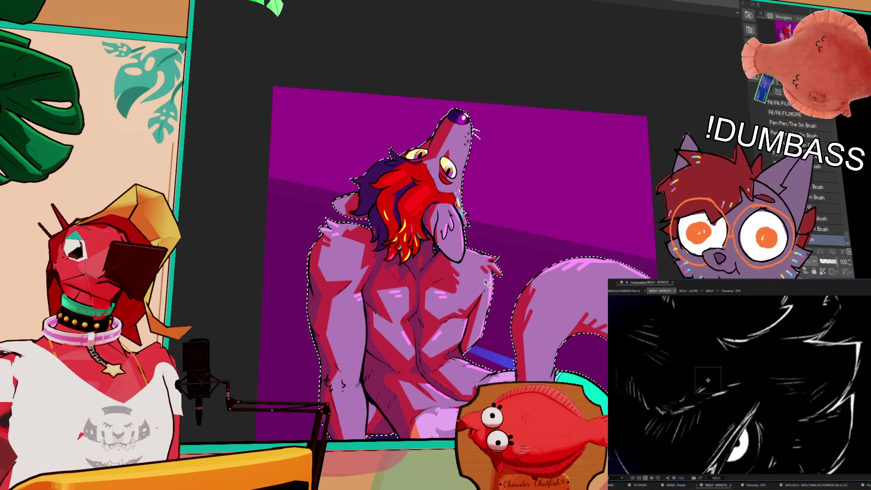
{"action": "key", "text": "b"}
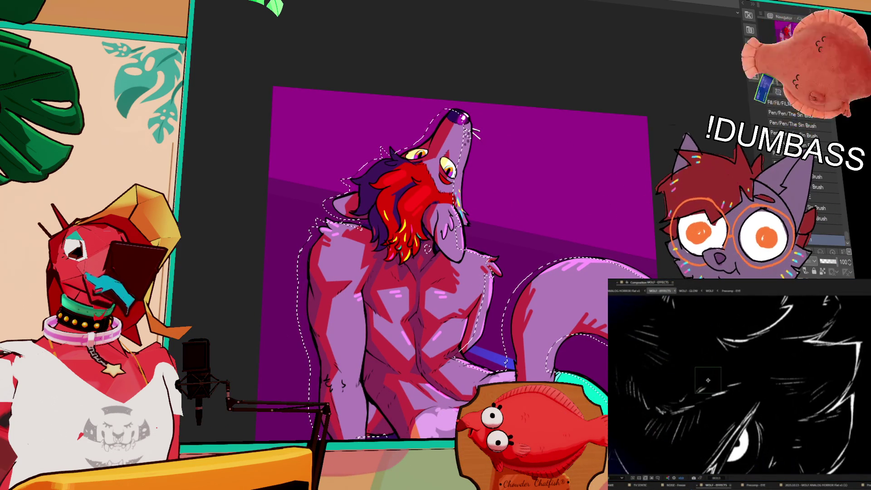
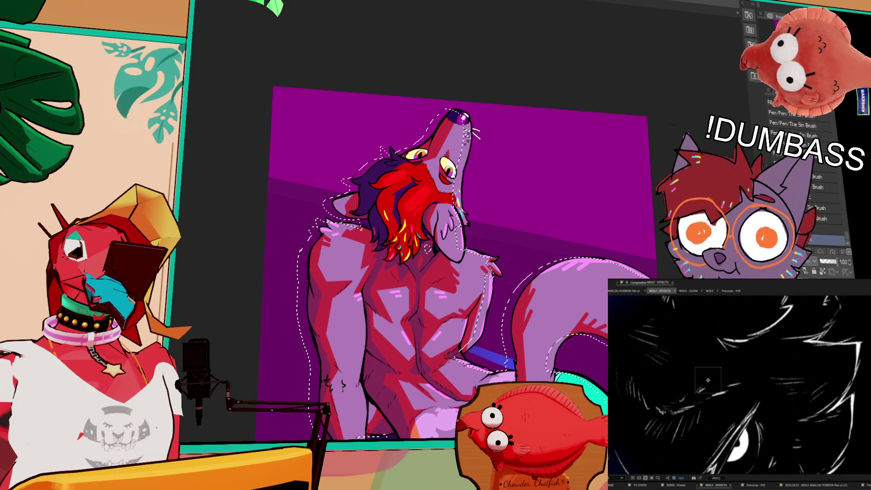
Reposition the view around the wolf's pink outline and switch to the Fill tool (G)
{"action": "mouse_move", "coordinate": [428, 248]}
{"action": "left_mouse_down"}
{"action": "mouse_move", "coordinate": [486, 166]}
{"action": "mouse_move", "coordinate": [502, 163]}
{"action": "left_mouse_up"}
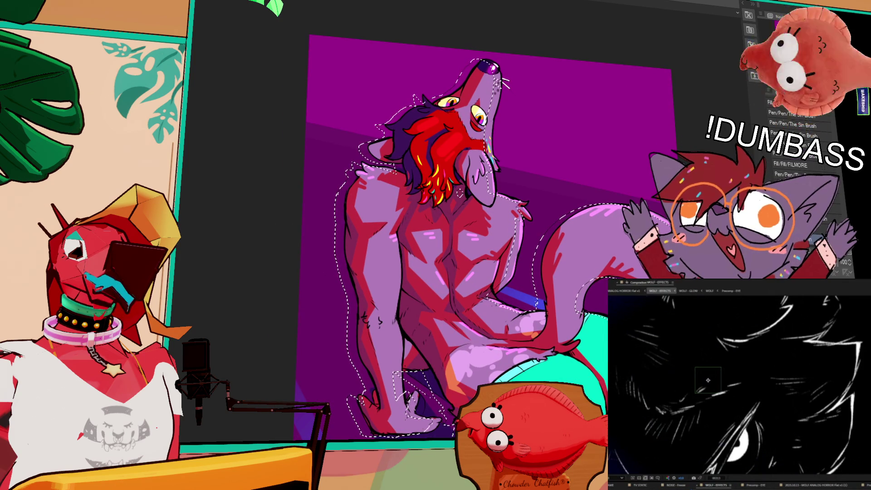
{"action": "left_click_drag", "start_coordinate": [502, 162], "coordinate": [513, 166]}
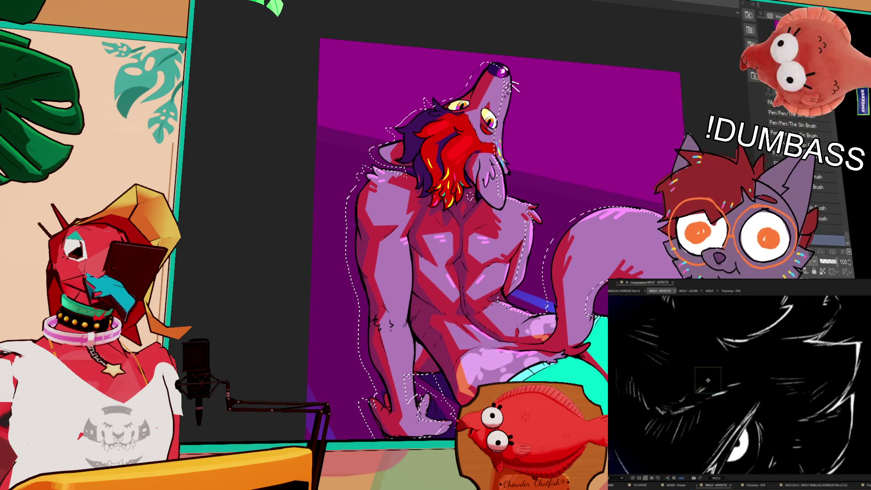
{"action": "scroll", "coordinate": [823, 204], "scroll_direction": "down", "scroll_amount": 1}
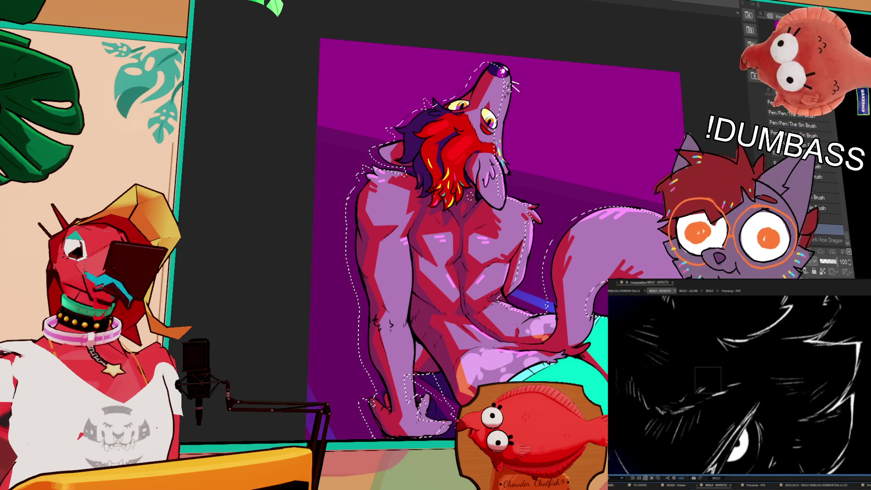
{"action": "scroll", "coordinate": [497, 227], "scroll_direction": "down", "scroll_amount": 2}
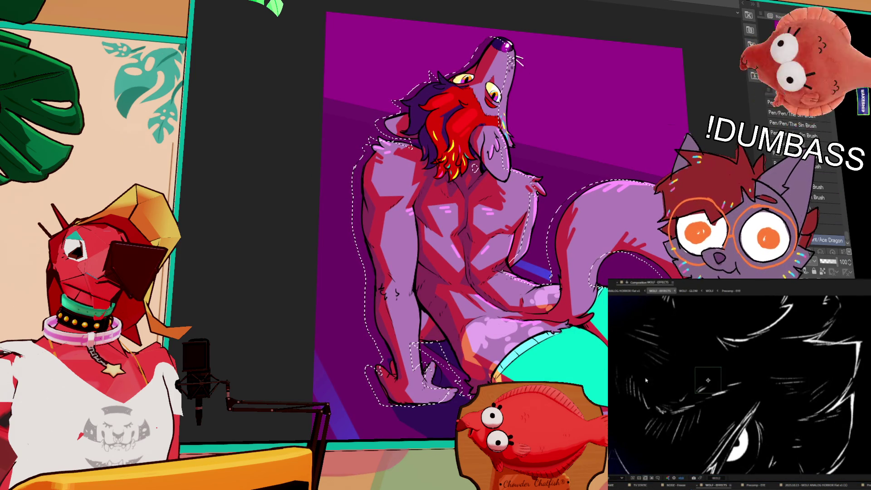
{"action": "key", "text": "shift+slash"}
{"action": "key", "text": "g"}
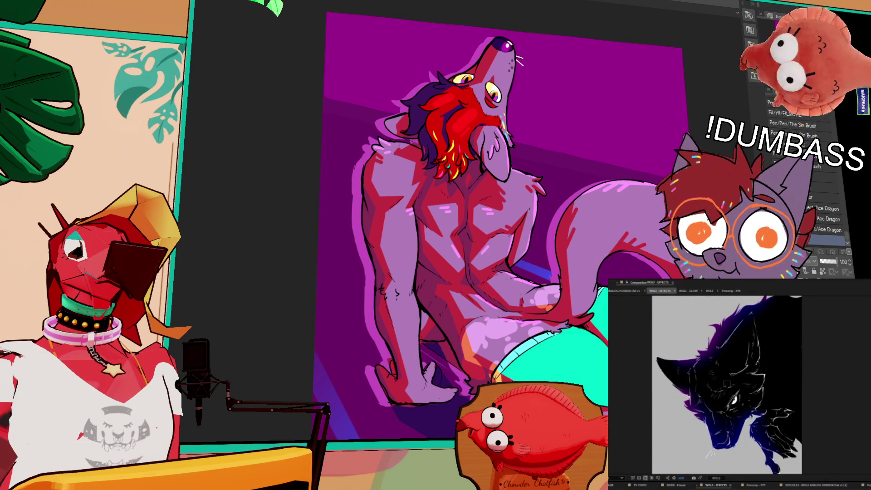
Shift the pink wolf silhouette layer about 35 px right to act as a rim light
{"action": "scroll", "coordinate": [496, 220], "scroll_direction": "down", "scroll_amount": 1}
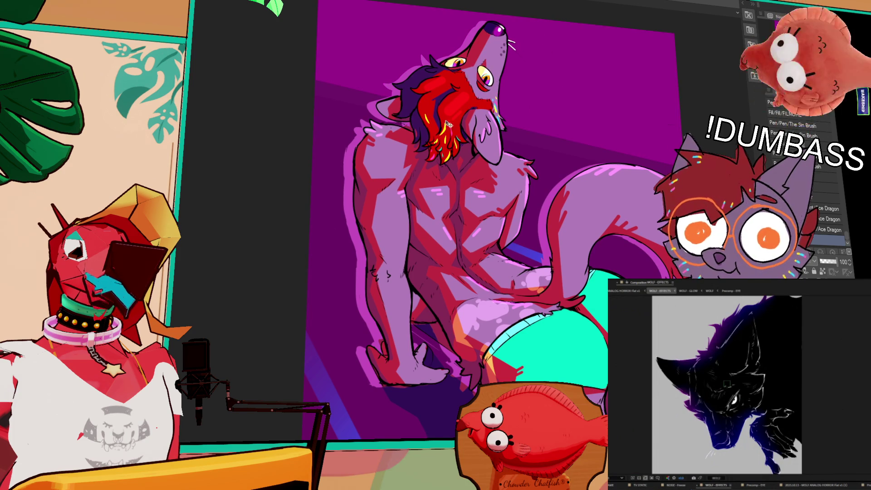
{"action": "left_click_drag", "start_coordinate": [563, 318], "coordinate": [580, 320]}
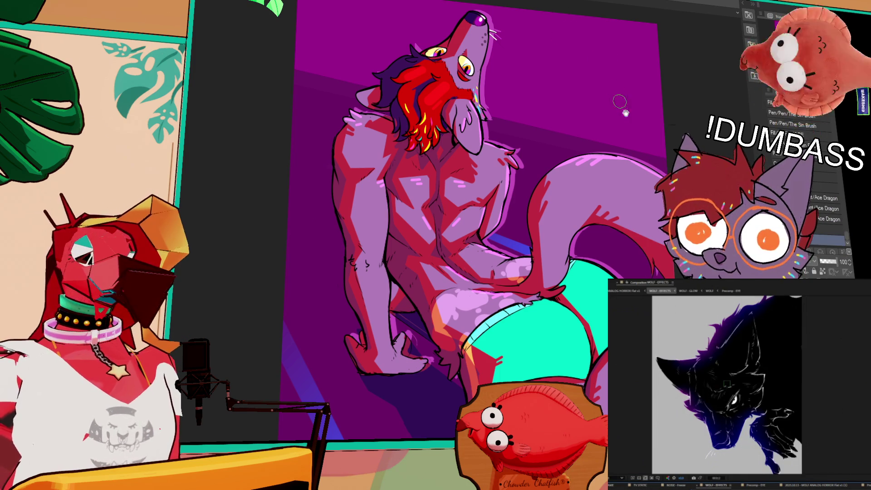
{"action": "left_click_drag", "start_coordinate": [612, 166], "coordinate": [578, 179]}
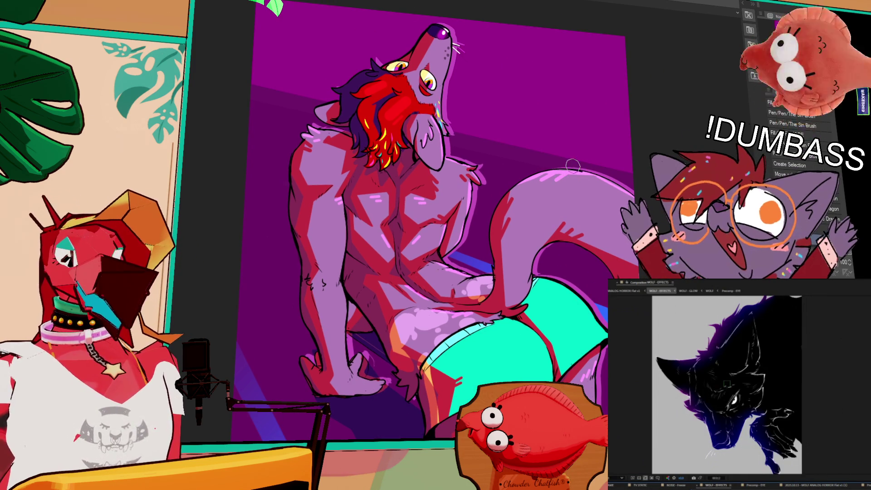
{"action": "left_click_drag", "start_coordinate": [632, 172], "coordinate": [645, 60]}
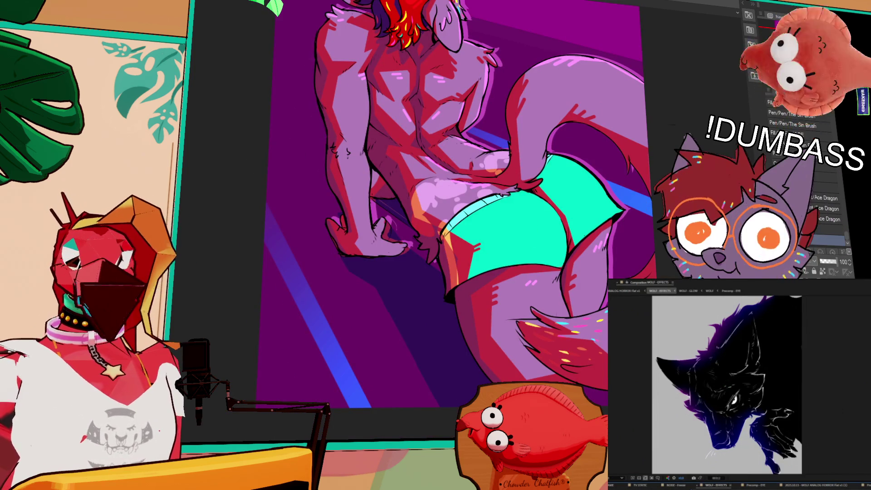
{"action": "scroll", "coordinate": [726, 403], "scroll_direction": "up", "scroll_amount": 3}
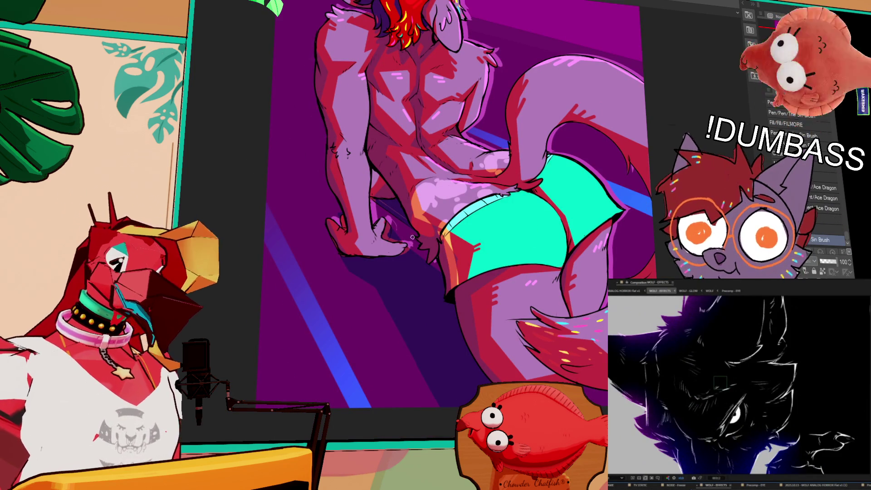
{"action": "mouse_move", "coordinate": [601, 99]}
{"action": "left_mouse_down"}
{"action": "mouse_move", "coordinate": [578, 114]}
{"action": "mouse_move", "coordinate": [574, 137]}
{"action": "left_mouse_up"}
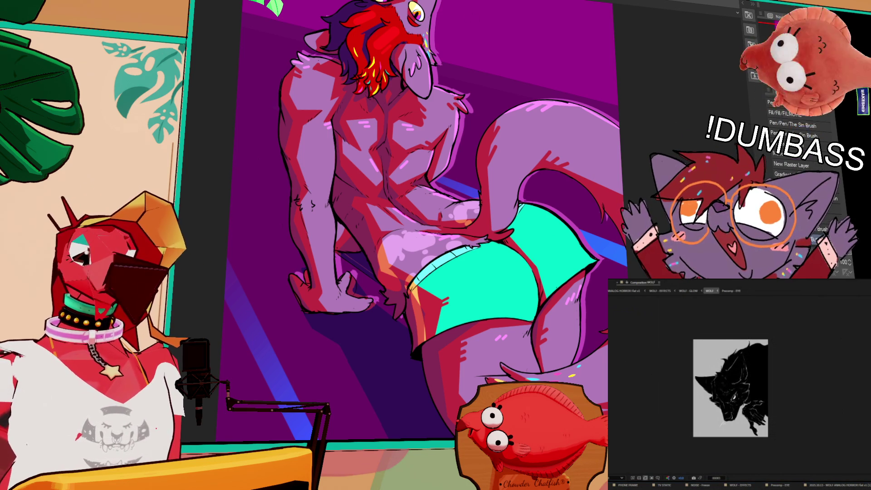
Zoom out, then draw a magenta chevron beam in the upper-left corner and fill it solid
{"action": "mouse_move", "coordinate": [531, 114]}
{"action": "left_mouse_down"}
{"action": "mouse_move", "coordinate": [509, 192]}
{"action": "mouse_move", "coordinate": [465, 153]}
{"action": "mouse_move", "coordinate": [461, 166]}
{"action": "mouse_move", "coordinate": [509, 172]}
{"action": "left_mouse_up"}
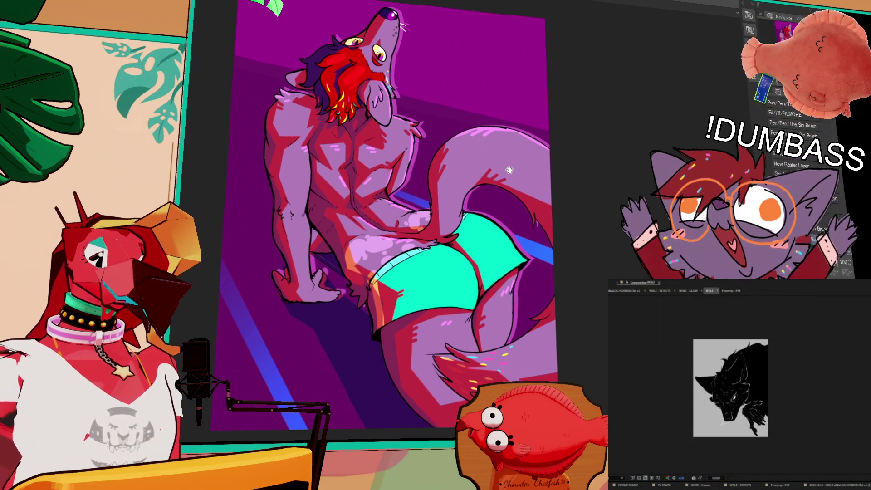
{"action": "left_click_drag", "start_coordinate": [585, 164], "coordinate": [586, 181]}
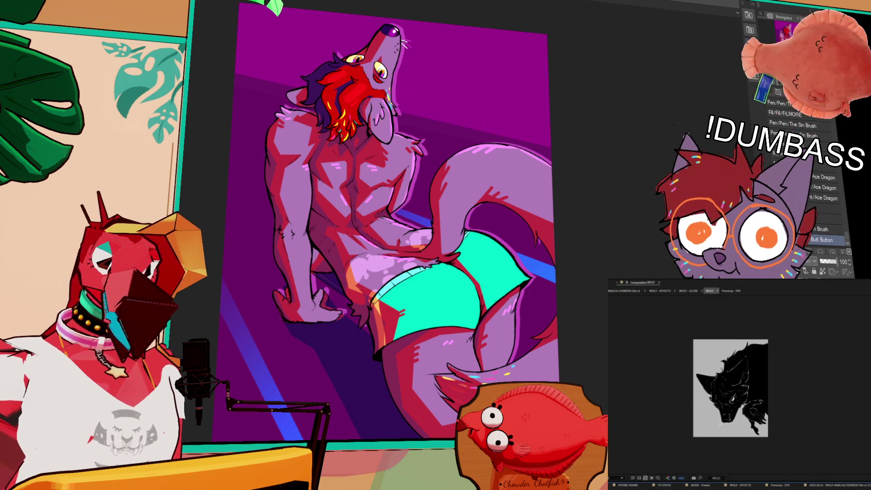
{"action": "mouse_move", "coordinate": [225, 101]}
{"action": "left_mouse_down"}
{"action": "mouse_move", "coordinate": [290, 41]}
{"action": "mouse_move", "coordinate": [277, 5]}
{"action": "left_mouse_up"}
{"action": "key", "text": "ctrl+z"}
{"action": "key", "text": "ctrl+z"}
{"action": "mouse_move", "coordinate": [199, 93]}
{"action": "left_mouse_down"}
{"action": "mouse_move", "coordinate": [301, 62]}
{"action": "mouse_move", "coordinate": [242, 4]}
{"action": "left_mouse_up"}
{"action": "left_click", "coordinate": [262, 48]}
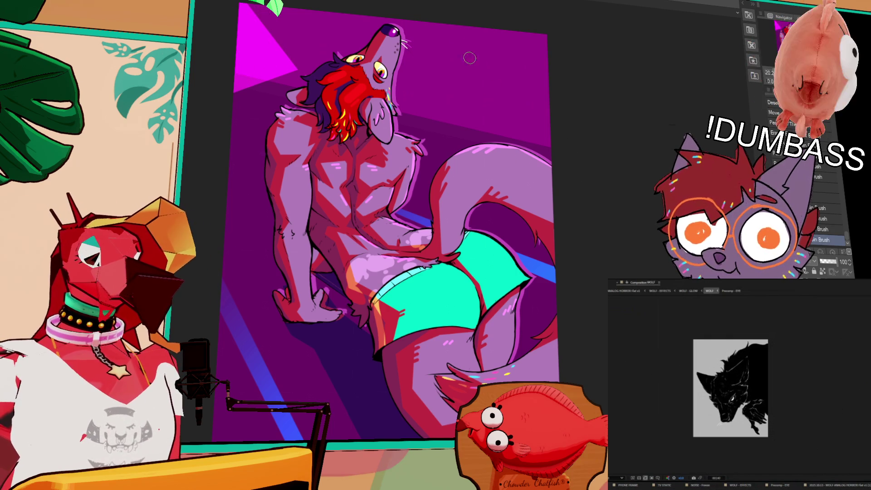
Paint a matching magenta beam band across the top-right corner of the background
{"action": "mouse_move", "coordinate": [446, 13]}
{"action": "left_mouse_down"}
{"action": "mouse_move", "coordinate": [544, 57]}
{"action": "mouse_move", "coordinate": [436, 36]}
{"action": "mouse_move", "coordinate": [458, 25]}
{"action": "mouse_move", "coordinate": [499, 59]}
{"action": "mouse_move", "coordinate": [545, 52]}
{"action": "mouse_move", "coordinate": [513, 57]}
{"action": "mouse_move", "coordinate": [496, 16]}
{"action": "mouse_move", "coordinate": [518, 31]}
{"action": "mouse_move", "coordinate": [551, 34]}
{"action": "mouse_move", "coordinate": [546, 49]}
{"action": "left_mouse_up"}
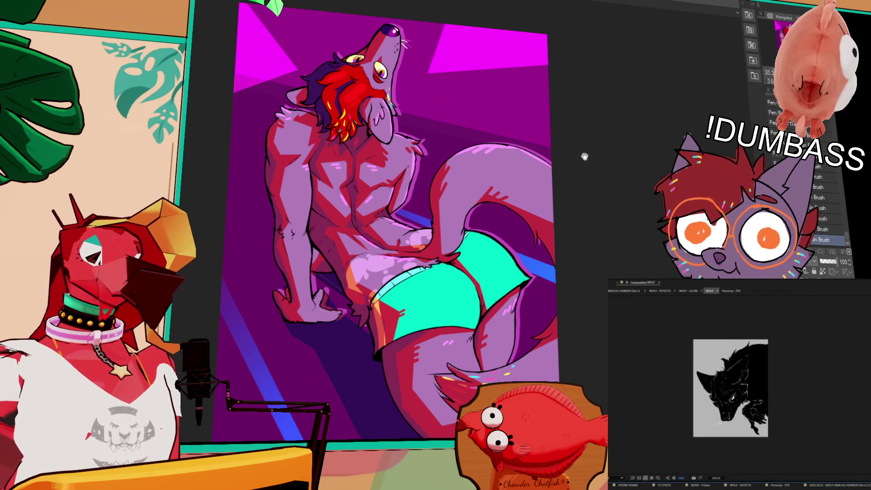
{"action": "left_click_drag", "start_coordinate": [584, 156], "coordinate": [605, 156]}
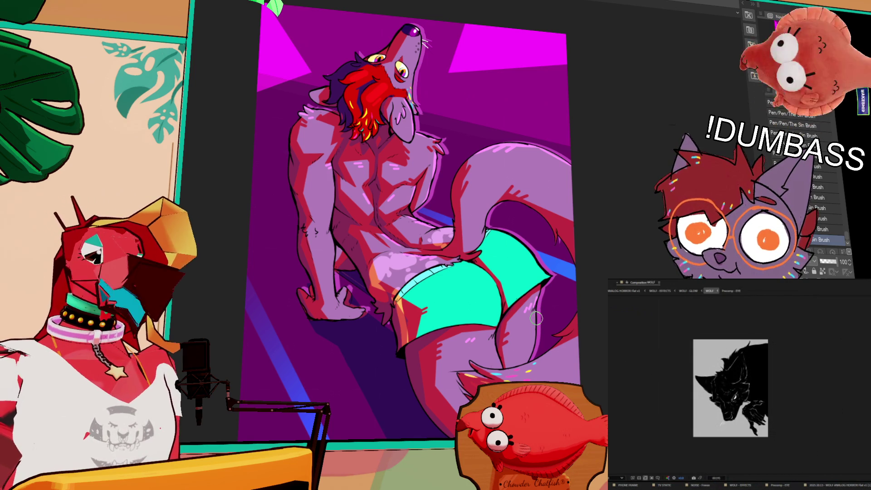
Widen the top-right magenta beam out to the canvas edge with straight brush strokes
{"action": "scroll", "coordinate": [580, 249], "scroll_direction": "up", "scroll_amount": 3}
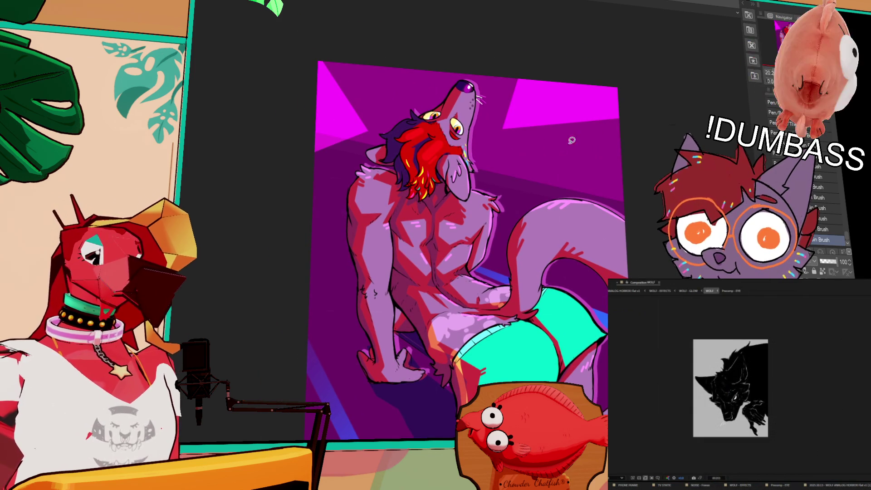
{"action": "mouse_move", "coordinate": [661, 132]}
{"action": "left_mouse_down"}
{"action": "mouse_move", "coordinate": [534, 53]}
{"action": "mouse_move", "coordinate": [583, 137]}
{"action": "left_mouse_up"}
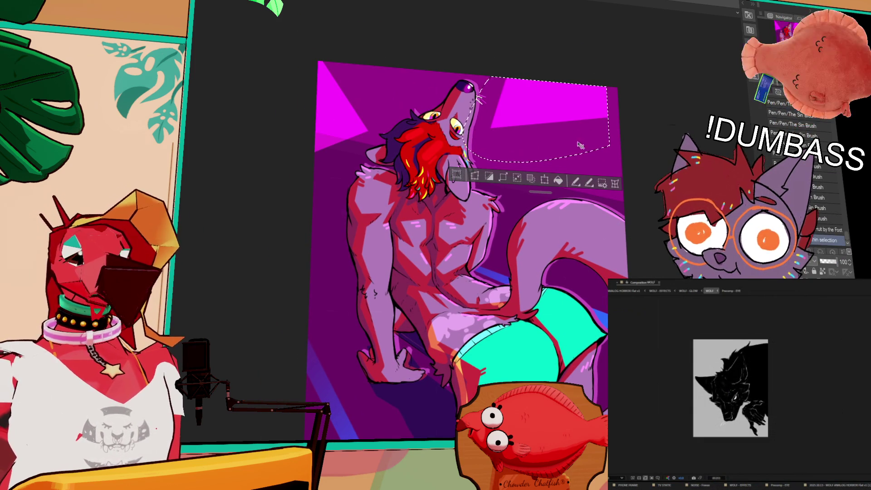
{"action": "key", "text": "ctrl+d"}
{"action": "key", "text": "b"}
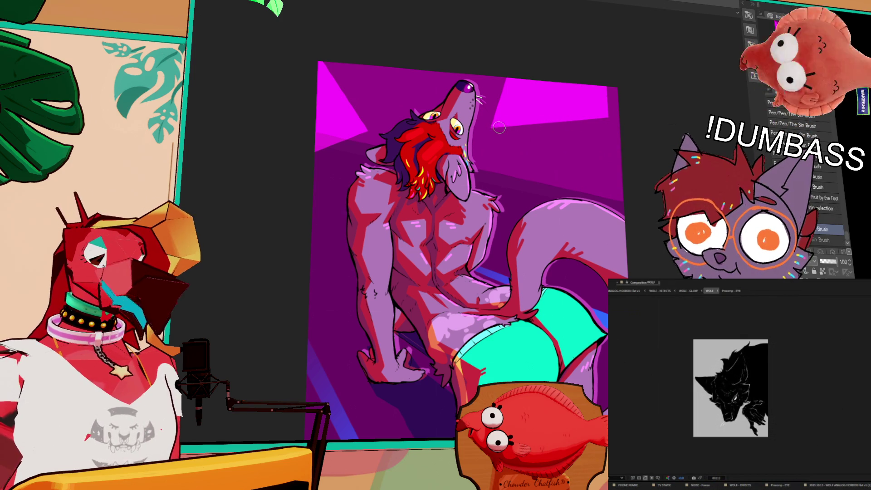
{"action": "left_click_drag", "start_coordinate": [497, 127], "coordinate": [635, 120]}
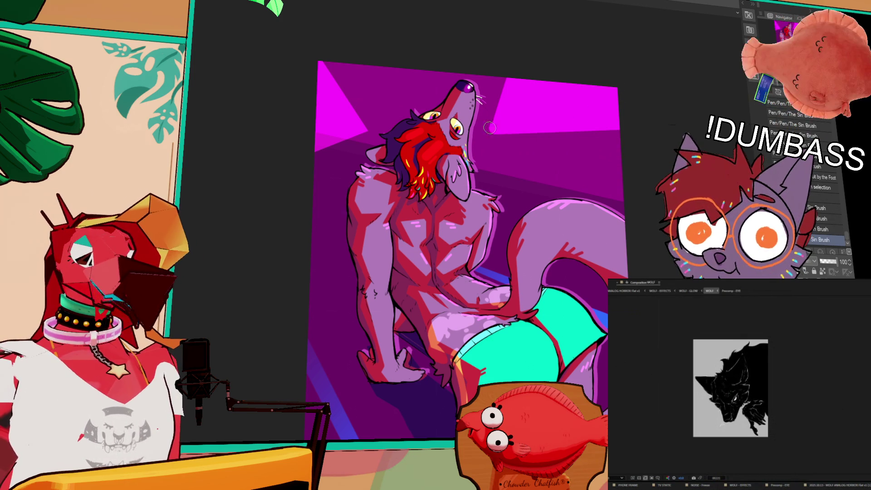
{"action": "left_click_drag", "start_coordinate": [479, 145], "coordinate": [644, 114]}
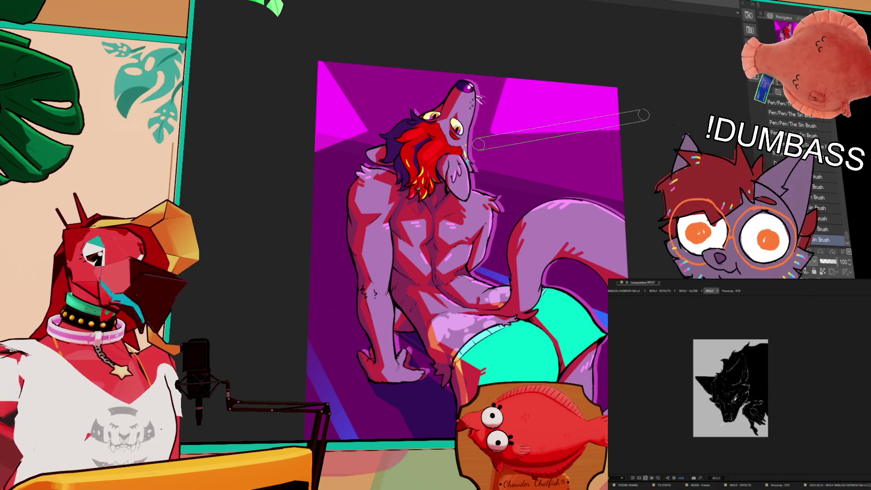
{"action": "left_click_drag", "start_coordinate": [605, 170], "coordinate": [610, 177]}
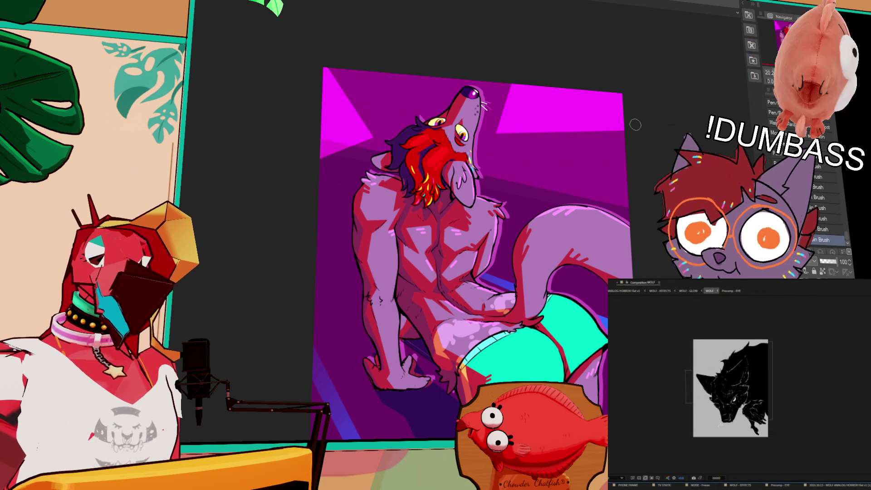
Compare the WOLF and WOLF - EFFECTS composition previews, ending on WOLF - EFFECTS
{"action": "left_click", "coordinate": [710, 292]}
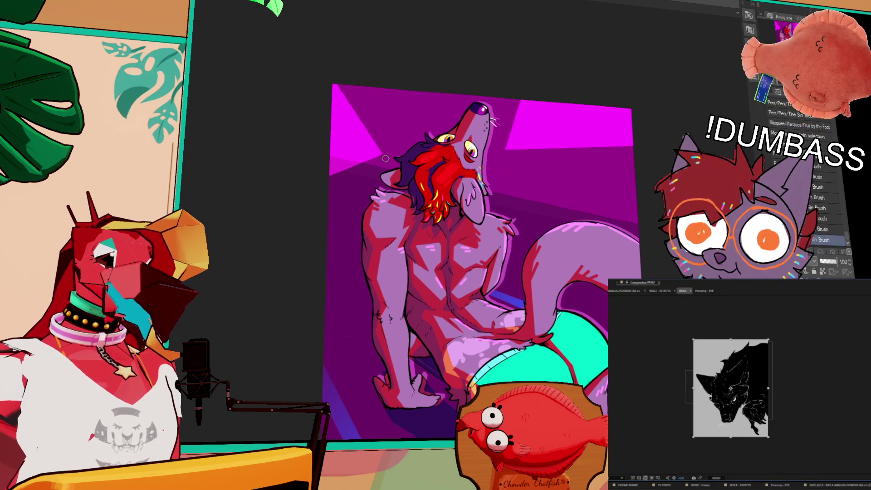
{"action": "left_click_drag", "start_coordinate": [385, 158], "coordinate": [389, 157]}
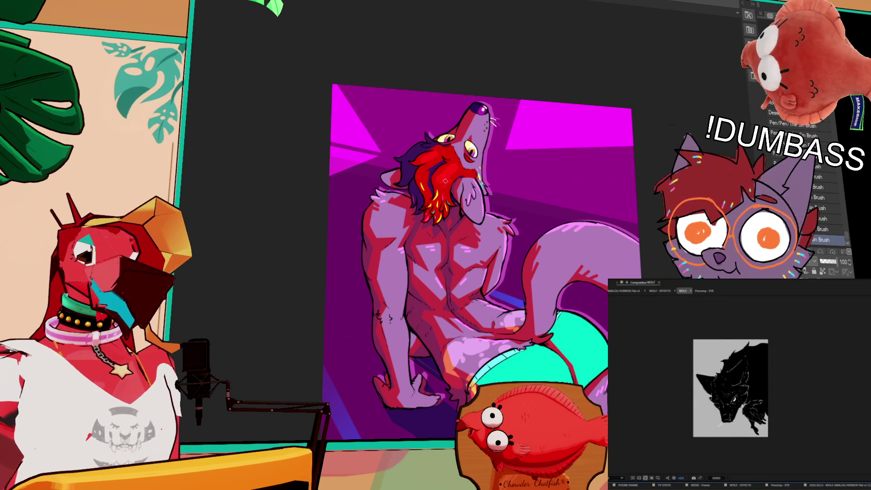
{"action": "scroll", "coordinate": [733, 382], "scroll_direction": "up", "scroll_amount": 2}
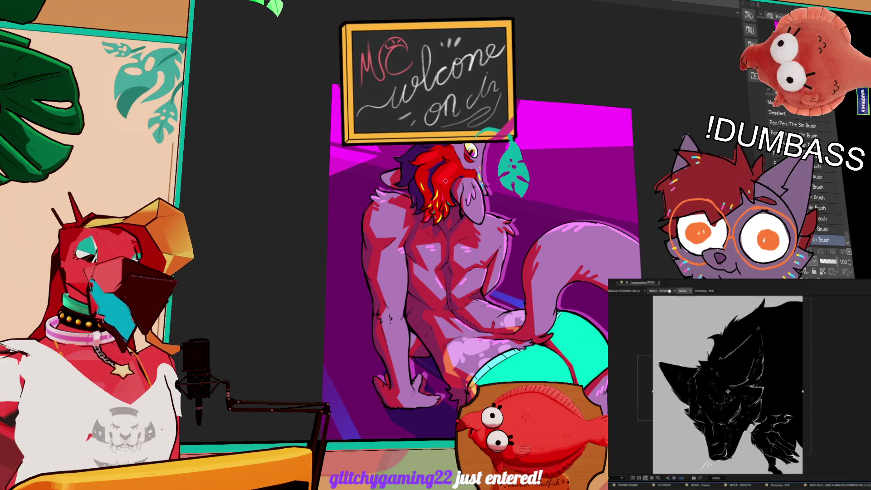
{"action": "left_click", "coordinate": [726, 485]}
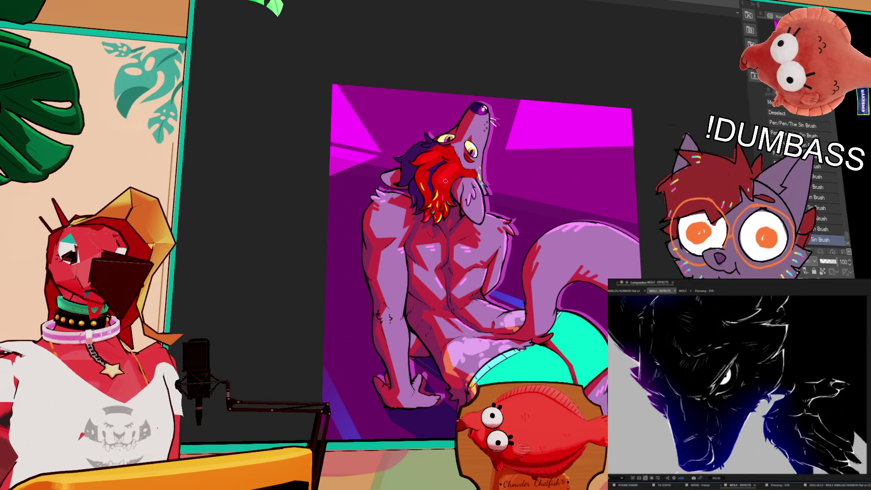
{"action": "left_click", "coordinate": [683, 291]}
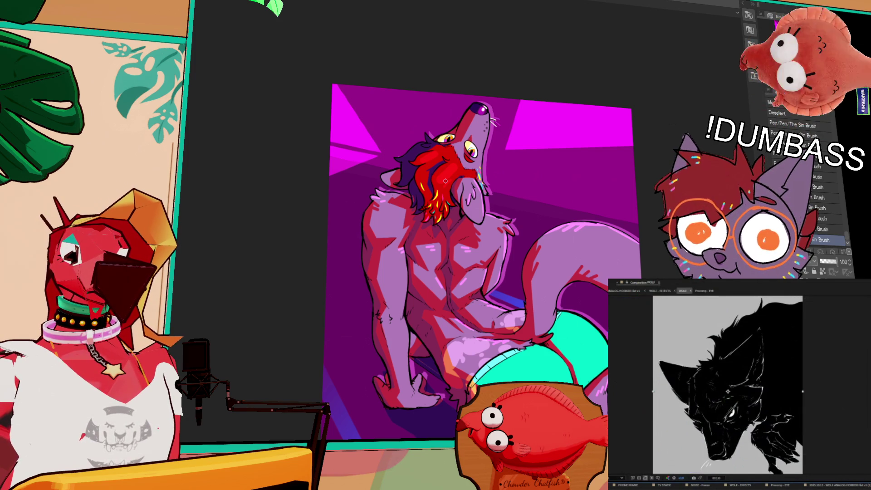
{"action": "left_click", "coordinate": [660, 291]}
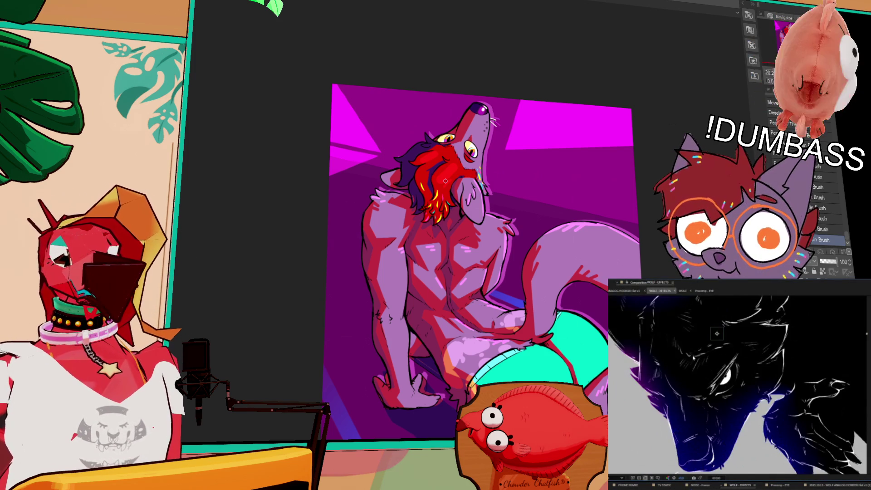
Raise the artwork in view, cycle to the Sin Brush then a Fill sub-tool, and recheck both comps
{"action": "left_click_drag", "start_coordinate": [322, 142], "coordinate": [414, 167]}
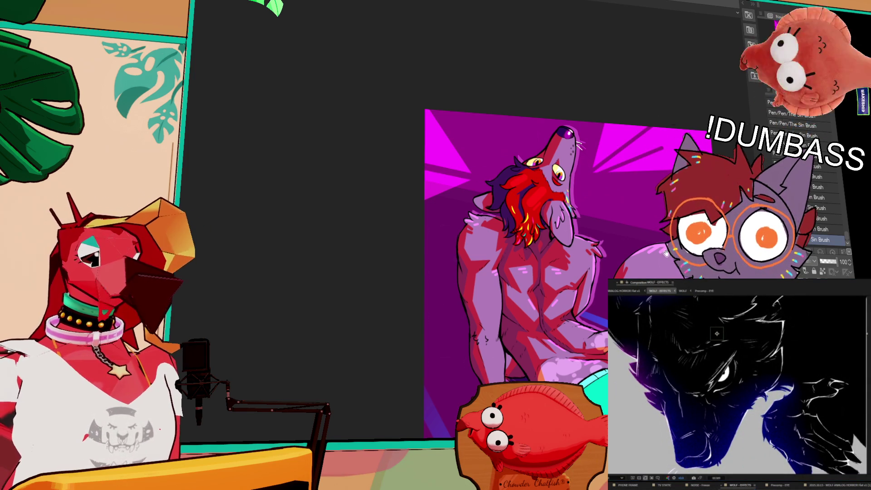
{"action": "left_click_drag", "start_coordinate": [666, 253], "coordinate": [672, 247]}
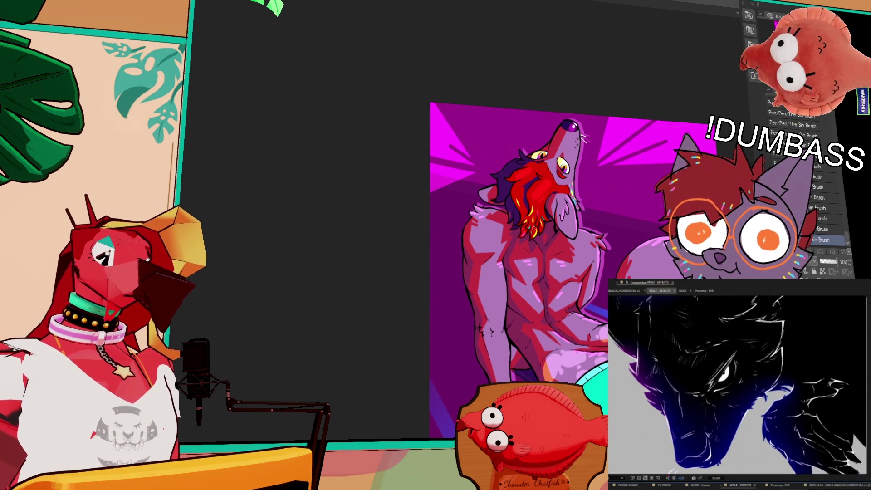
{"action": "left_click_drag", "start_coordinate": [478, 166], "coordinate": [473, 173]}
{"action": "mouse_move", "coordinate": [522, 227]}
{"action": "left_mouse_down"}
{"action": "mouse_move", "coordinate": [549, 141]}
{"action": "mouse_move", "coordinate": [522, 173]}
{"action": "left_mouse_up"}
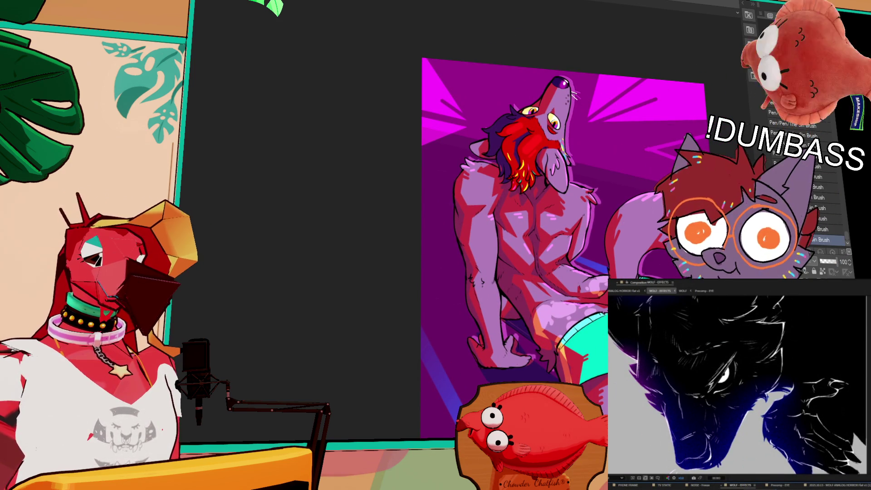
{"action": "key", "text": "period"}
{"action": "key", "text": "period"}
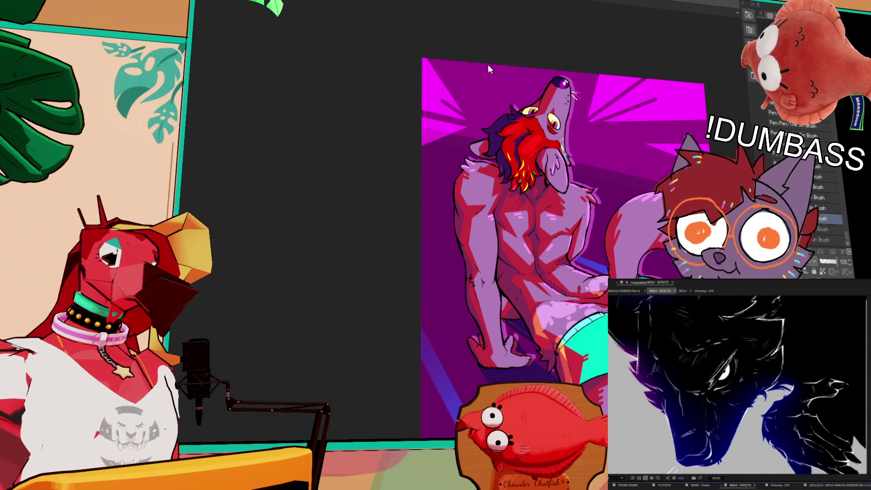
{"action": "key", "text": "g"}
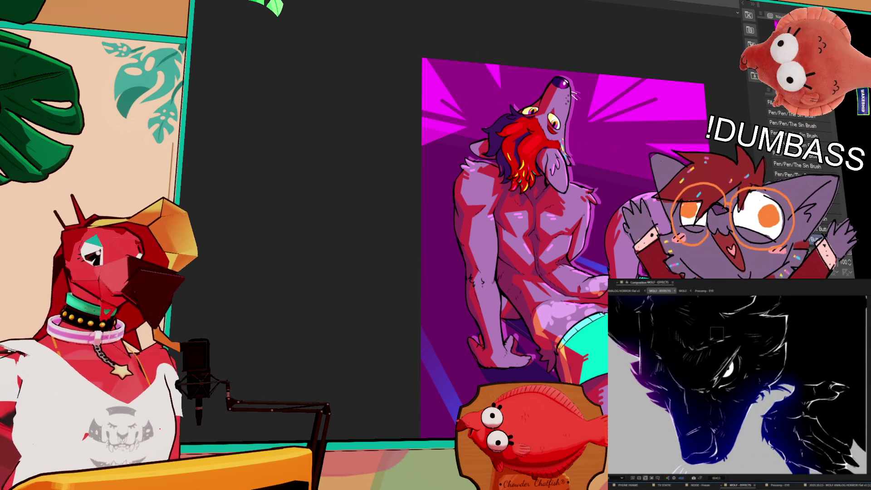
{"action": "double_click", "coordinate": [717, 334]}
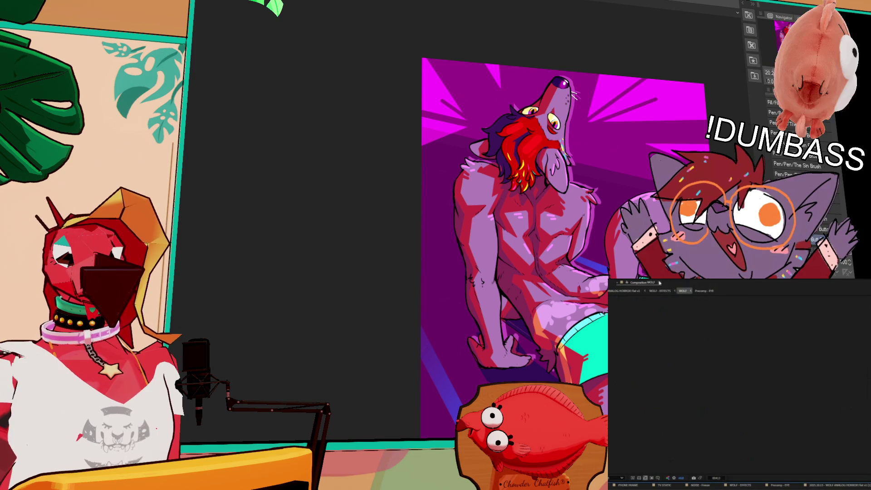
{"action": "left_click", "coordinate": [660, 291]}
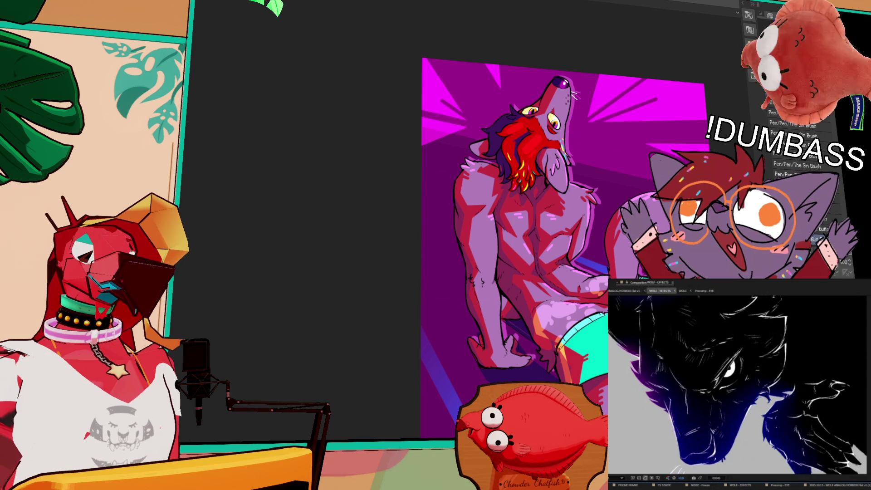
{"action": "left_click_drag", "start_coordinate": [587, 261], "coordinate": [567, 246]}
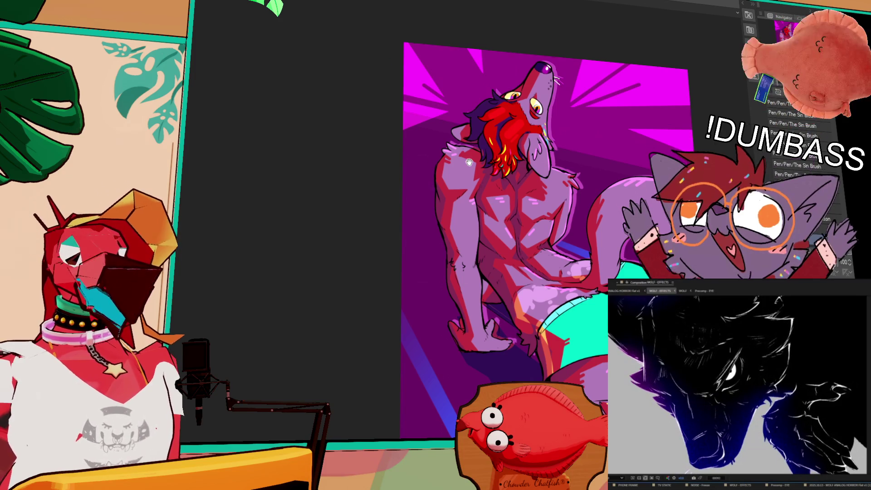
{"action": "scroll", "coordinate": [499, 240], "scroll_direction": "up", "scroll_amount": 1}
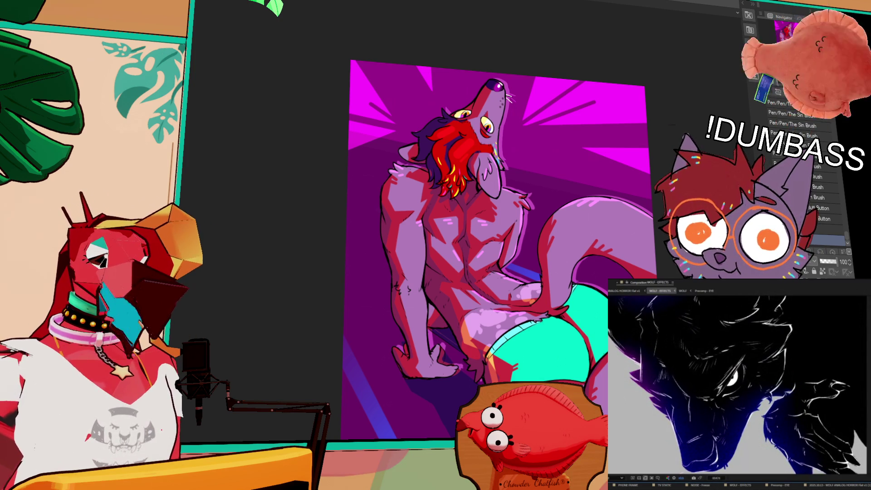
{"action": "left_click_drag", "start_coordinate": [347, 286], "coordinate": [272, 235]}
{"action": "mouse_move", "coordinate": [403, 270]}
{"action": "left_mouse_down"}
{"action": "mouse_move", "coordinate": [417, 284]}
{"action": "mouse_move", "coordinate": [396, 269]}
{"action": "left_mouse_up"}
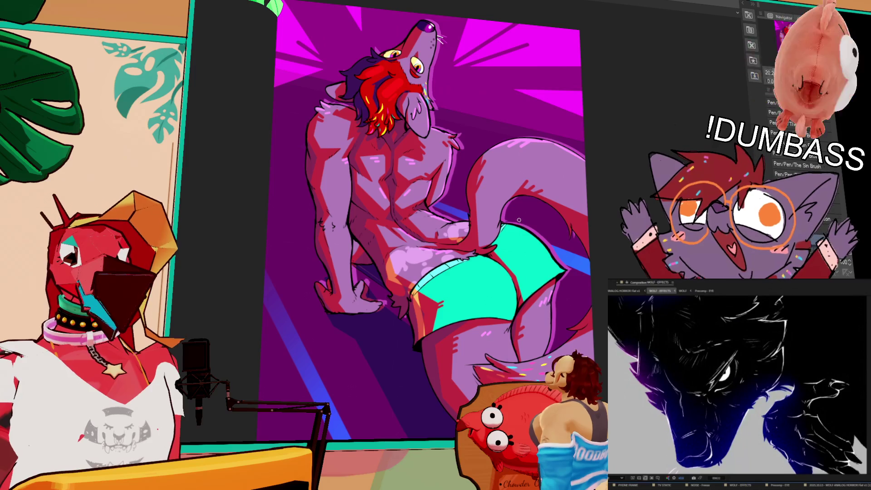
{"action": "left_click_drag", "start_coordinate": [522, 235], "coordinate": [521, 247]}
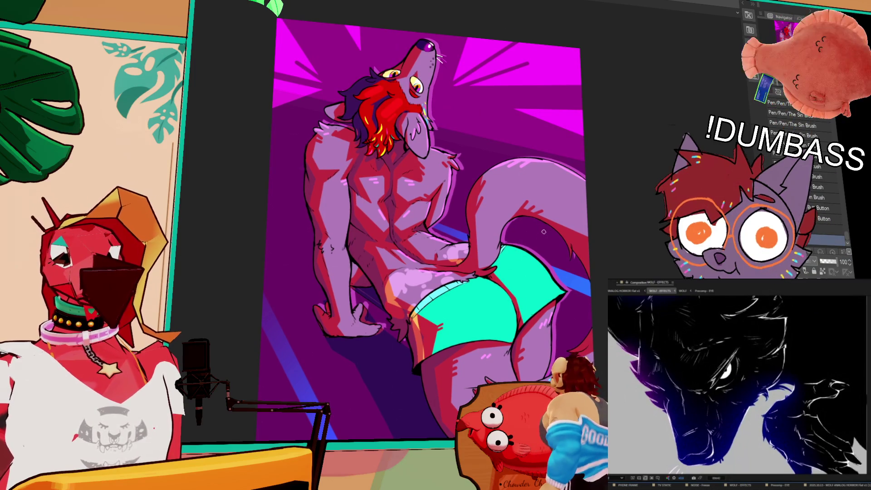
{"action": "scroll", "coordinate": [535, 223], "scroll_direction": "up", "scroll_amount": 1}
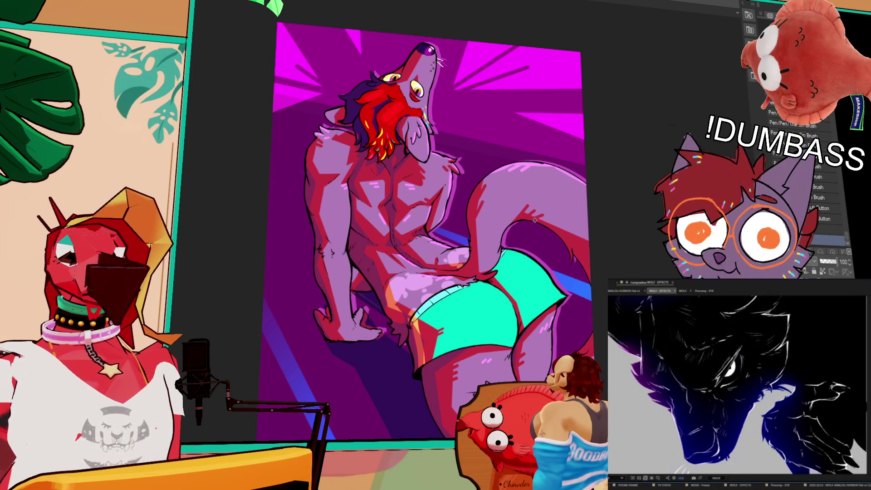
{"action": "scroll", "coordinate": [536, 220], "scroll_direction": "down", "scroll_amount": 5}
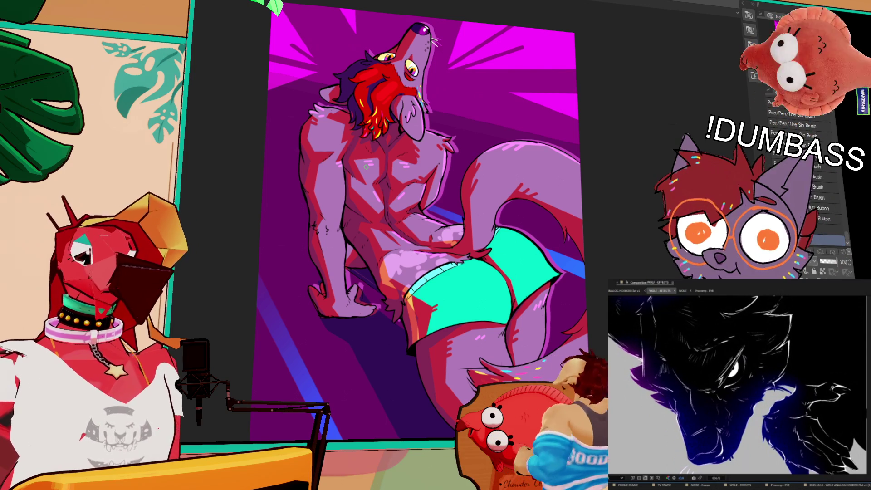
{"action": "scroll", "coordinate": [336, 290], "scroll_direction": "up", "scroll_amount": 4}
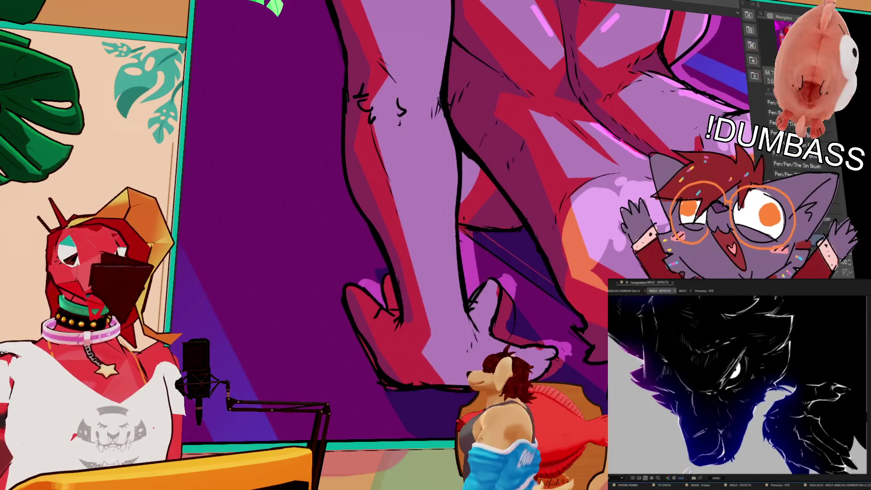
Rotate toward the hand and pan to the empty purple area below it, toggling WOLF/WOLF - EFFECTS previews
{"action": "key", "text": "minus"}
{"action": "key", "text": "minus"}
{"action": "key", "text": "minus"}
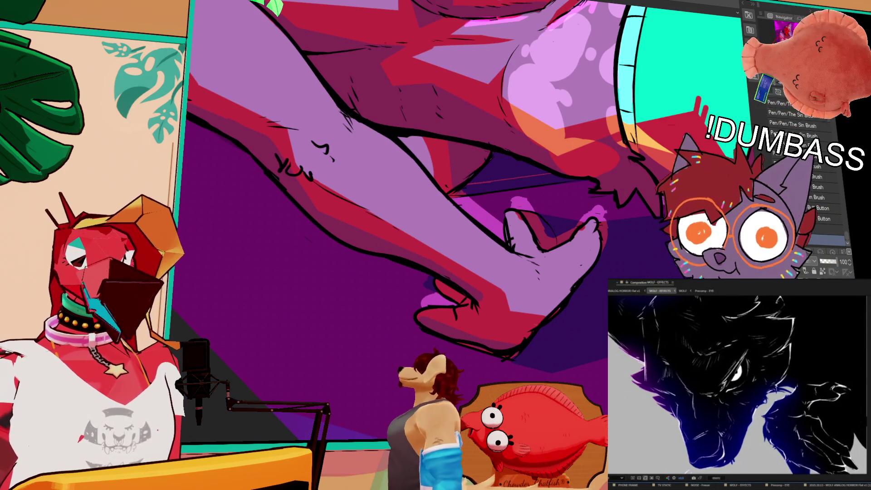
{"action": "key", "text": "minus"}
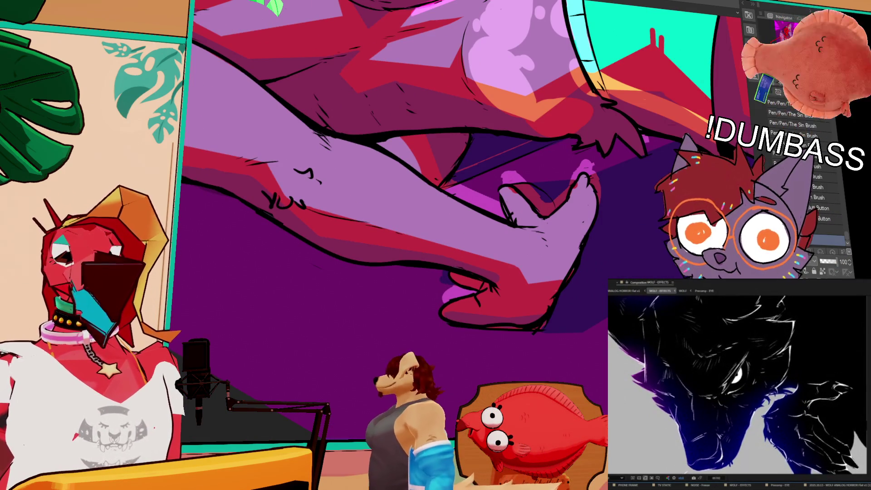
{"action": "key", "text": "minus"}
{"action": "key", "text": "minus"}
{"action": "key", "text": "minus"}
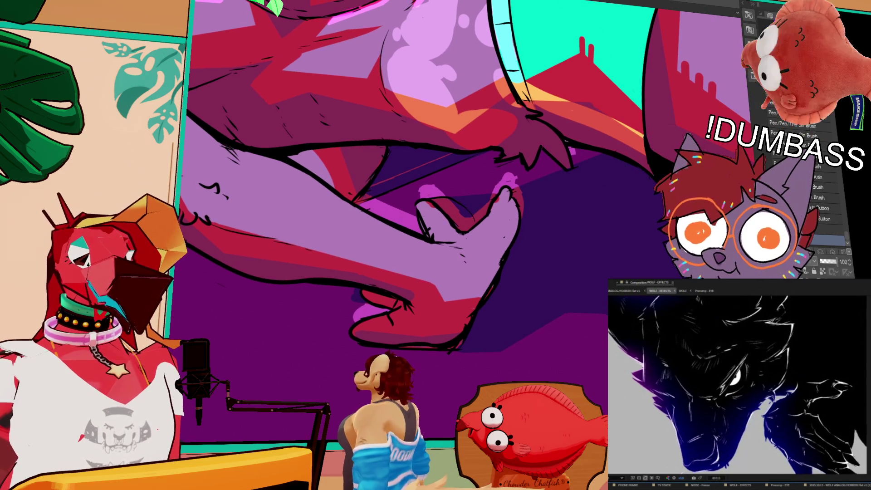
{"action": "key", "text": "minus"}
{"action": "key", "text": "minus"}
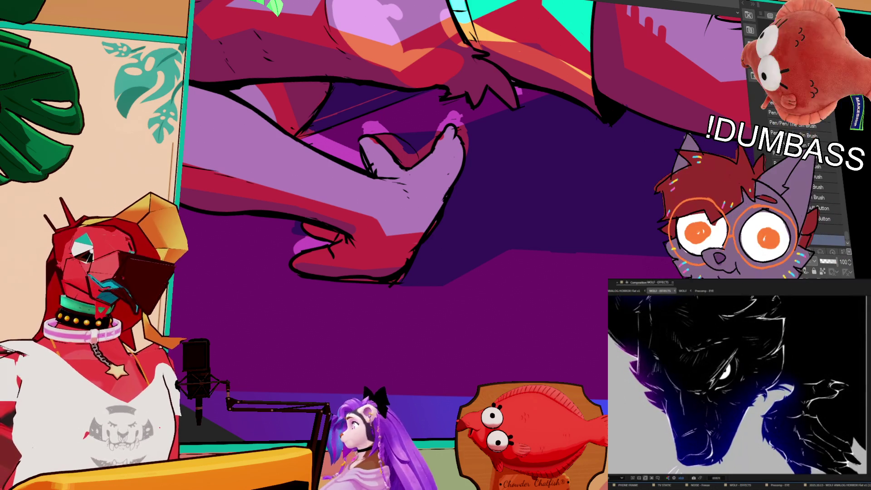
{"action": "key", "text": "space"}
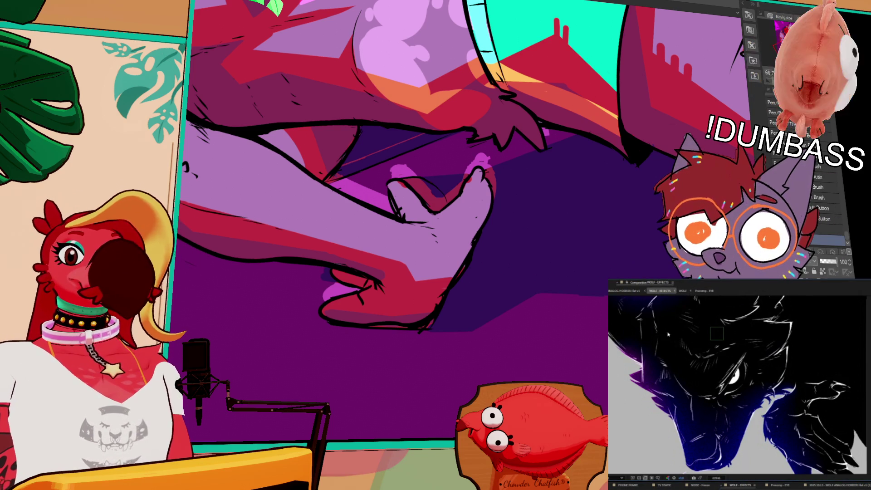
{"action": "left_click", "coordinate": [683, 291]}
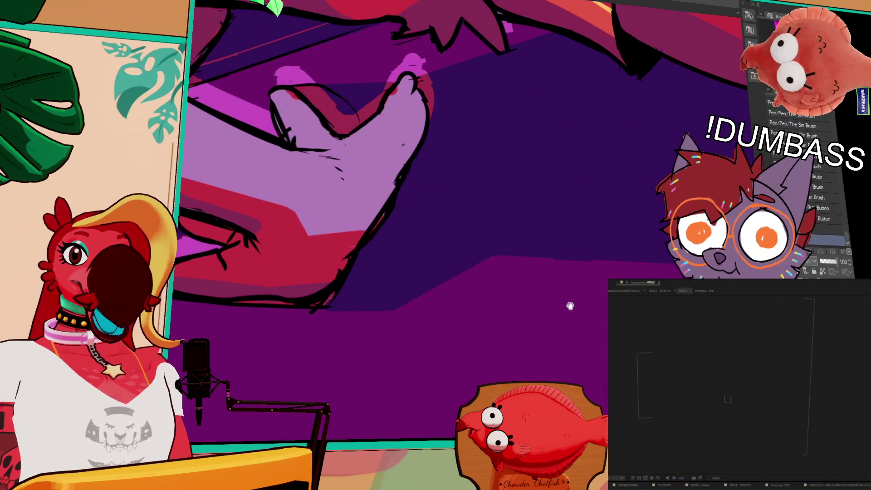
{"action": "left_click_drag", "start_coordinate": [569, 306], "coordinate": [494, 311]}
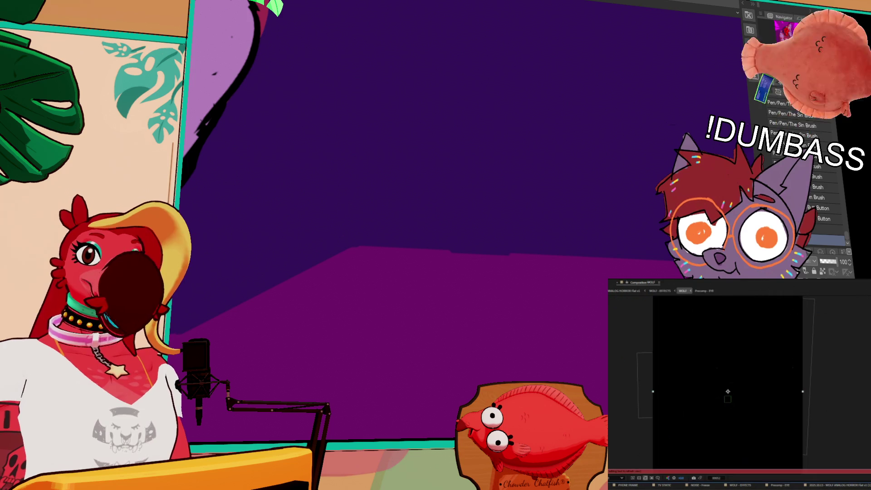
{"action": "key", "text": "shift+comma"}
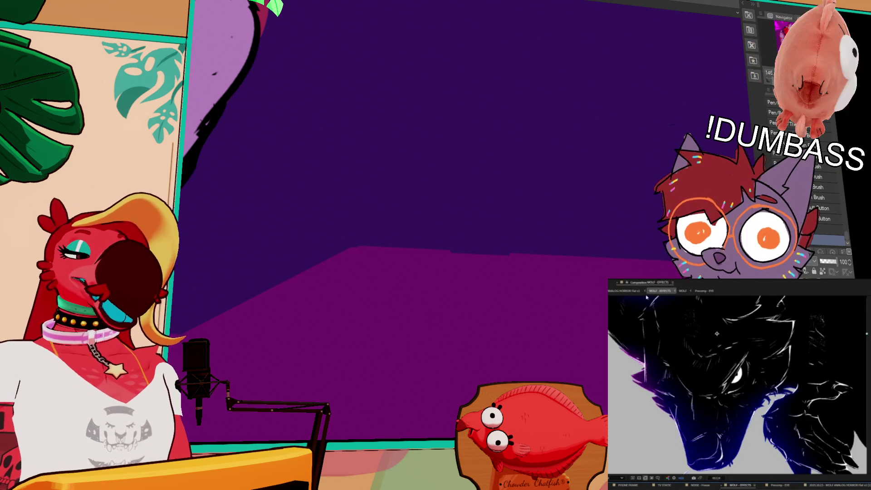
{"action": "left_click", "coordinate": [625, 291]}
{"action": "left_click", "coordinate": [661, 291]}
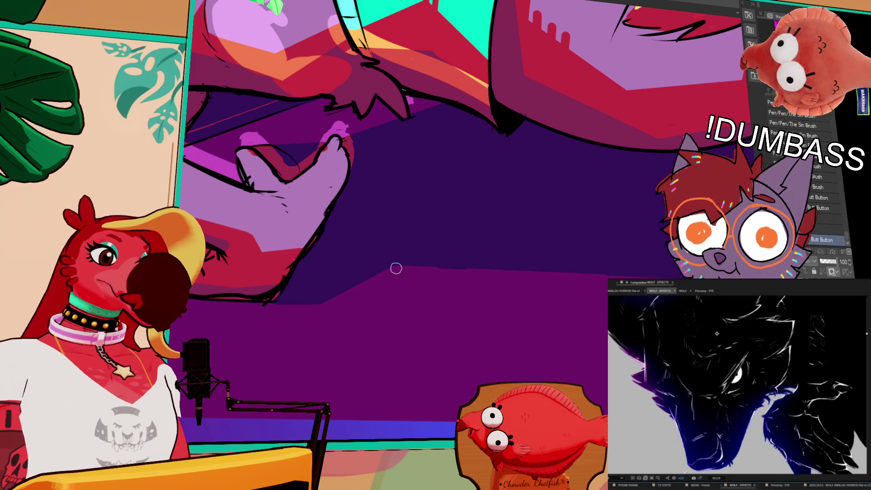
Below the hand, letter the signature's curved opening stroke, redrawing it wider while tilting the canvas
{"action": "scroll", "coordinate": [821, 195], "scroll_direction": "down", "scroll_amount": 1}
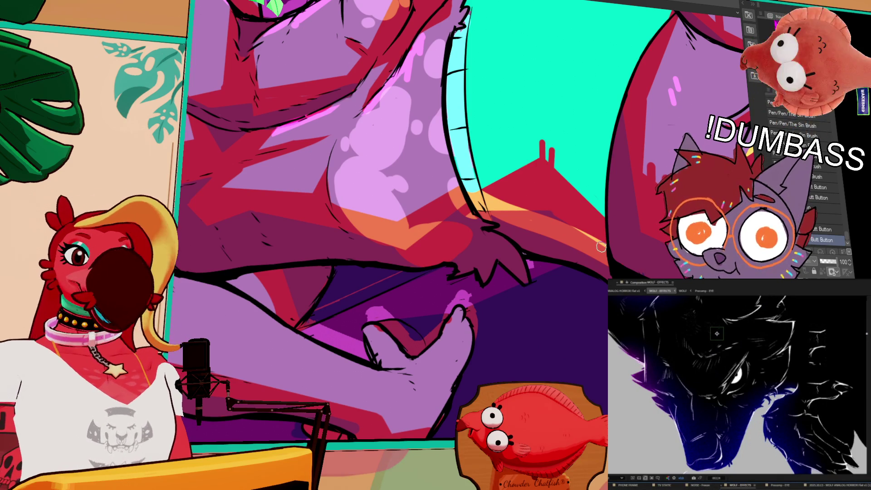
{"action": "left_click_drag", "start_coordinate": [607, 252], "coordinate": [466, 188]}
{"action": "scroll", "coordinate": [481, 204], "scroll_direction": "up", "scroll_amount": 3}
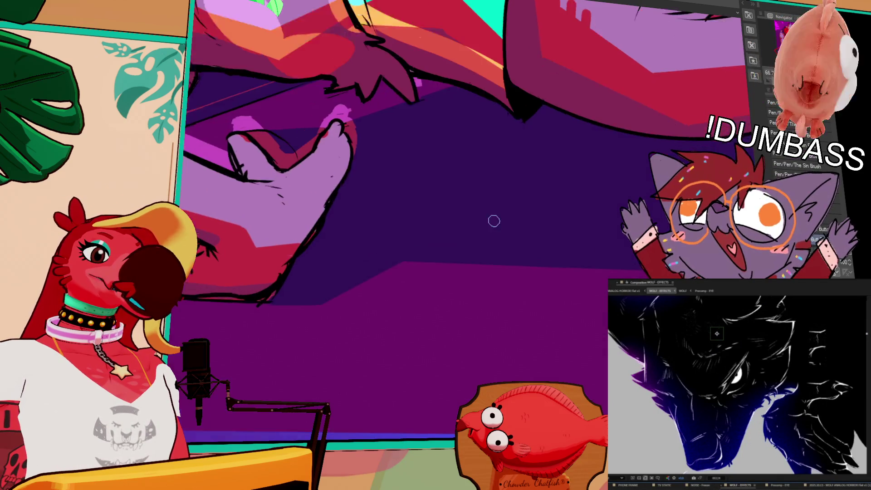
{"action": "left_click_drag", "start_coordinate": [545, 278], "coordinate": [558, 293]}
{"action": "key", "text": "ctrl+z"}
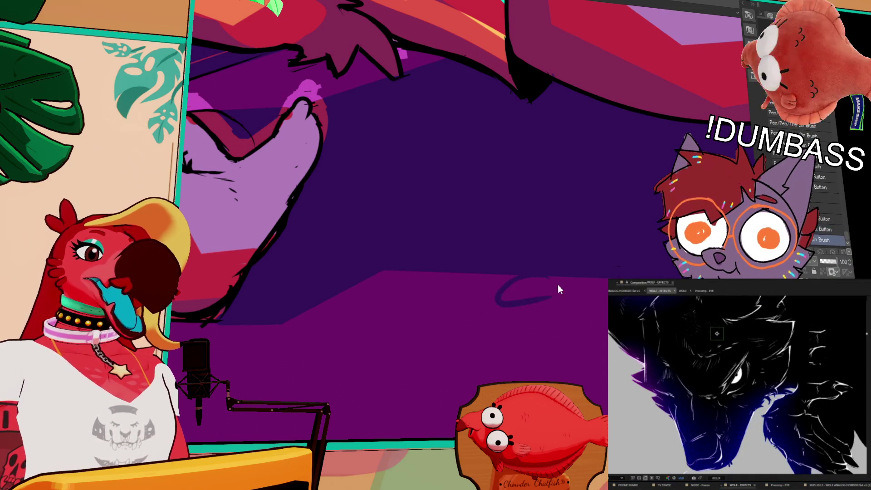
{"action": "mouse_move", "coordinate": [550, 278]}
{"action": "left_mouse_down"}
{"action": "mouse_move", "coordinate": [542, 287]}
{"action": "mouse_move", "coordinate": [606, 299]}
{"action": "mouse_move", "coordinate": [573, 320]}
{"action": "mouse_move", "coordinate": [593, 323]}
{"action": "left_mouse_up"}
{"action": "key", "text": "ctrl+z"}
{"action": "key", "text": "ctrl+z"}
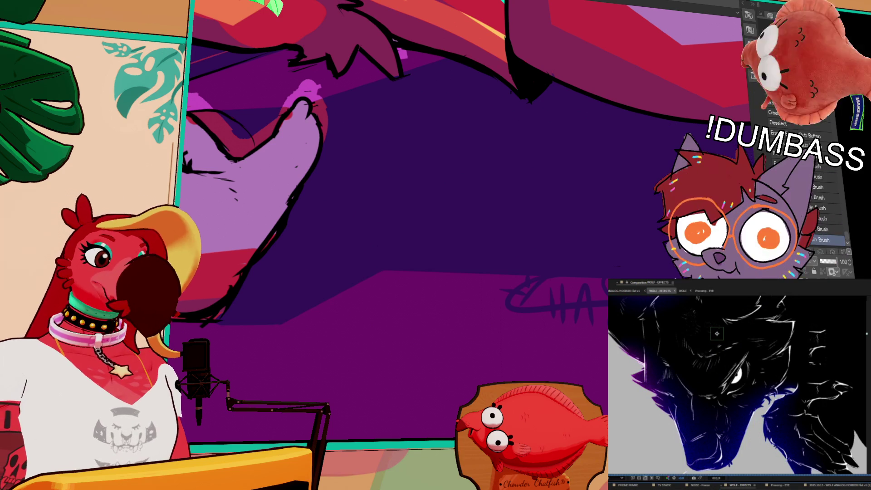
{"action": "key", "text": "-"}
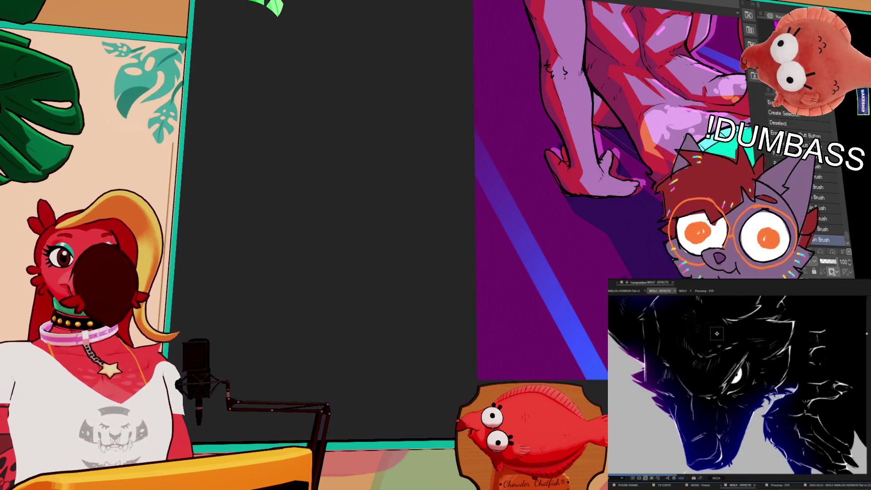
{"action": "left_click_drag", "start_coordinate": [454, 204], "coordinate": [523, 266]}
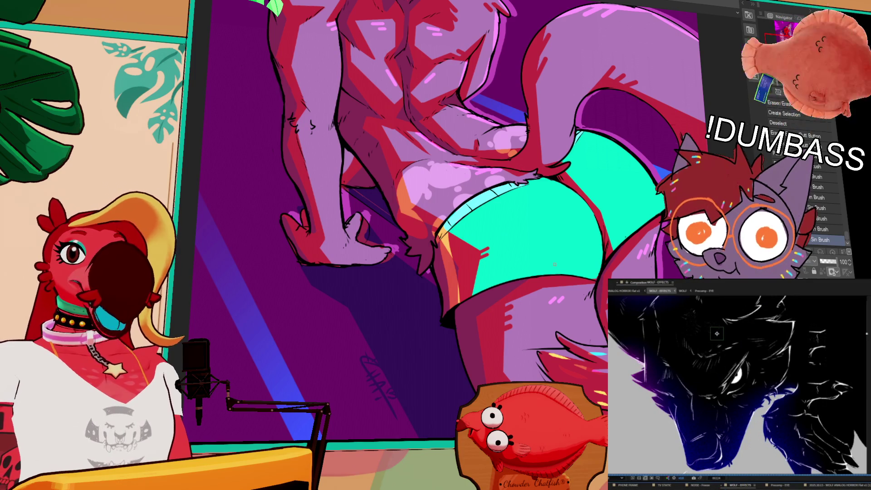
Fit the canvas with Ctrl+0, inspect the lower figure and signature, and switch to the next brush
{"action": "left_click_drag", "start_coordinate": [319, 131], "coordinate": [310, 193]}
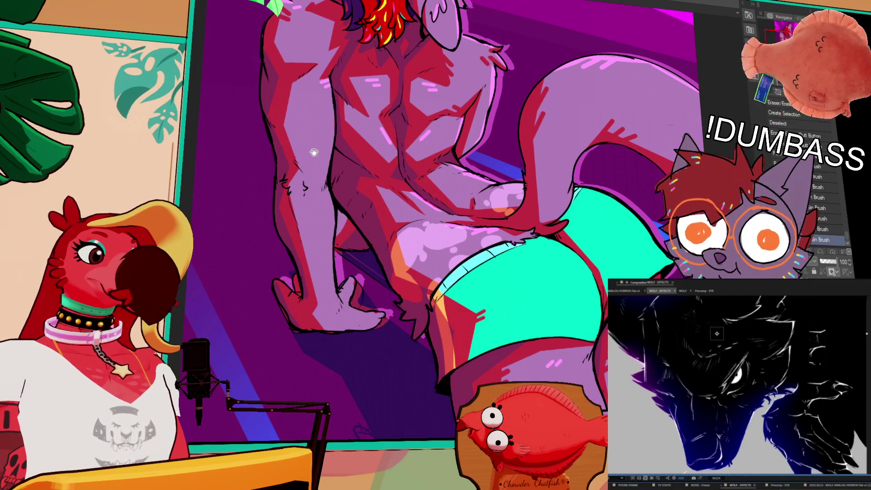
{"action": "key", "text": "ctrl+0"}
{"action": "scroll", "coordinate": [325, 136], "scroll_direction": "up", "scroll_amount": 2}
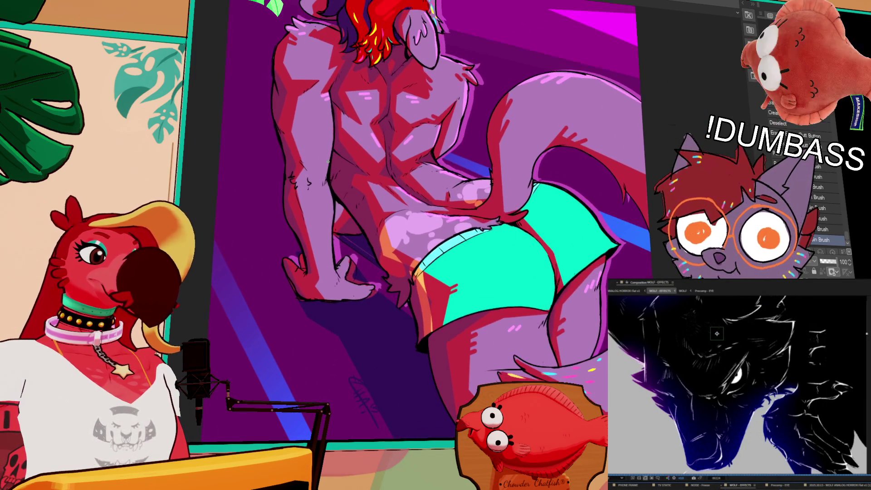
{"action": "left_click_drag", "start_coordinate": [575, 289], "coordinate": [466, 253]}
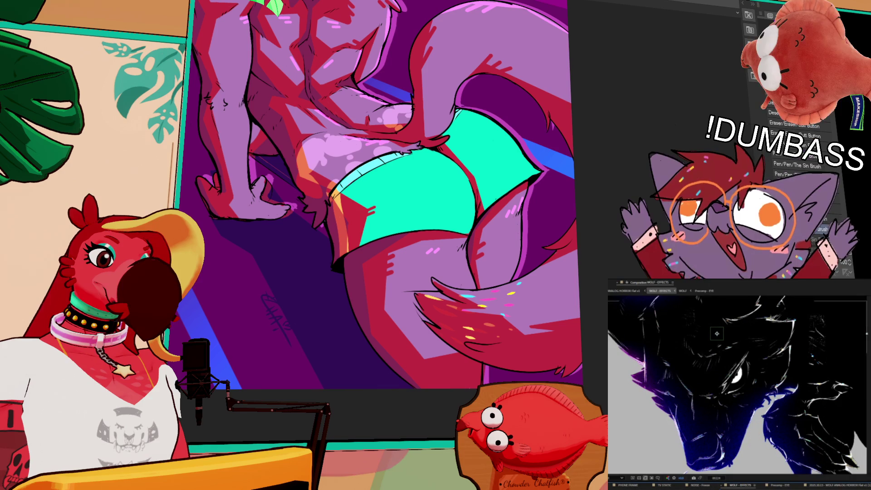
{"action": "scroll", "coordinate": [388, 195], "scroll_direction": "down", "scroll_amount": 1}
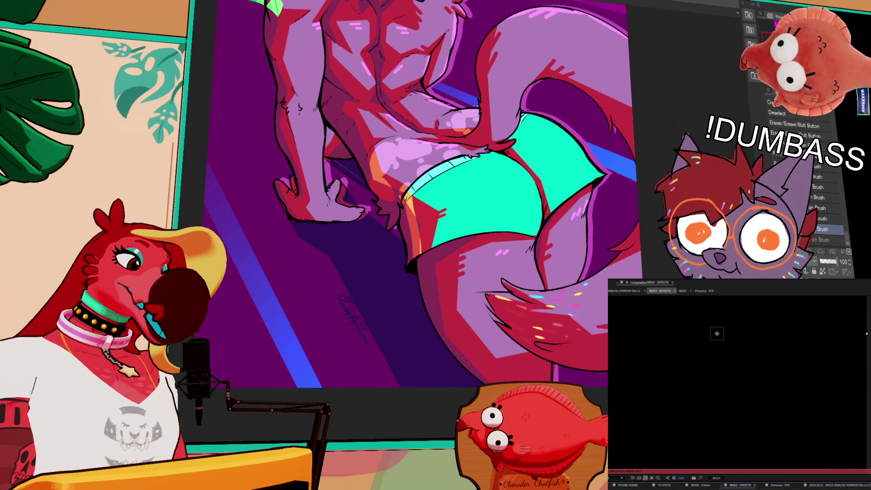
{"action": "key", "text": "period"}
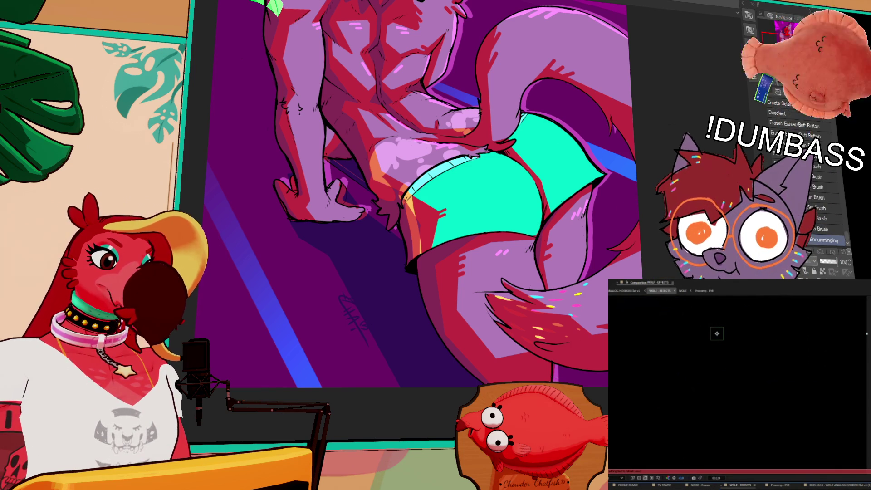
{"action": "scroll", "coordinate": [409, 205], "scroll_direction": "up", "scroll_amount": 2}
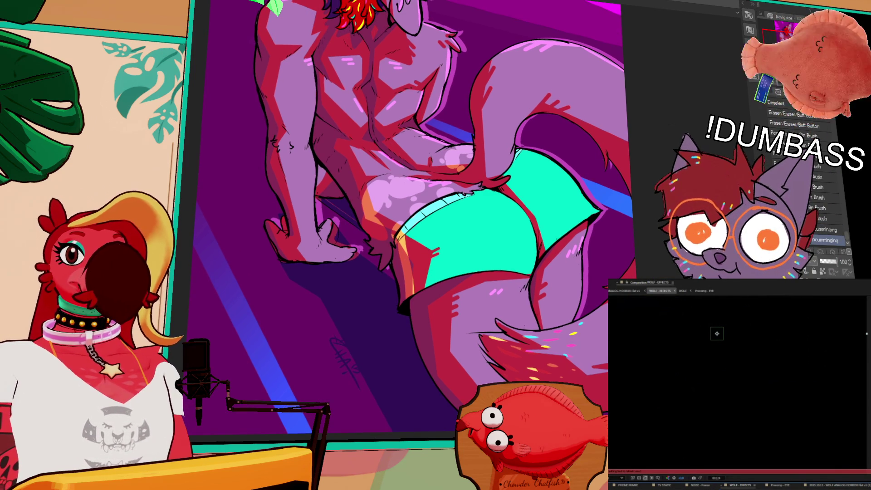
{"action": "scroll", "coordinate": [425, 220], "scroll_direction": "up", "scroll_amount": 2}
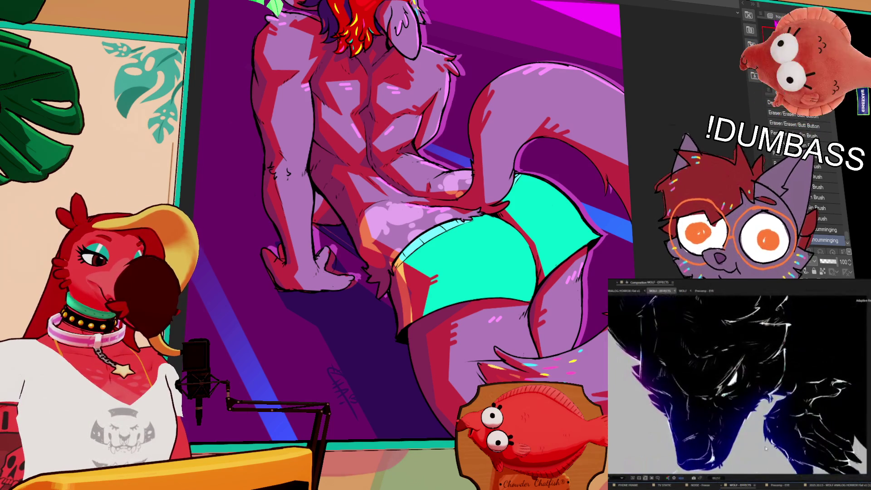
{"action": "scroll", "coordinate": [749, 432], "scroll_direction": "down", "scroll_amount": 2}
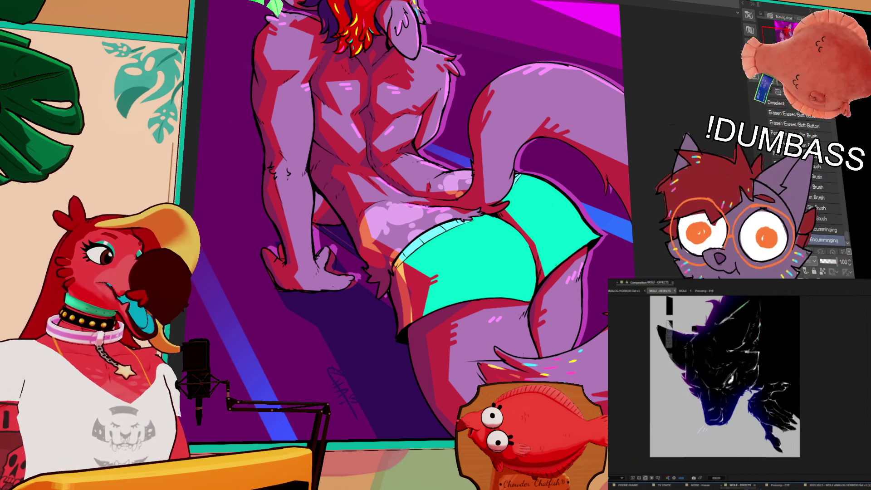
{"action": "key", "text": "space"}
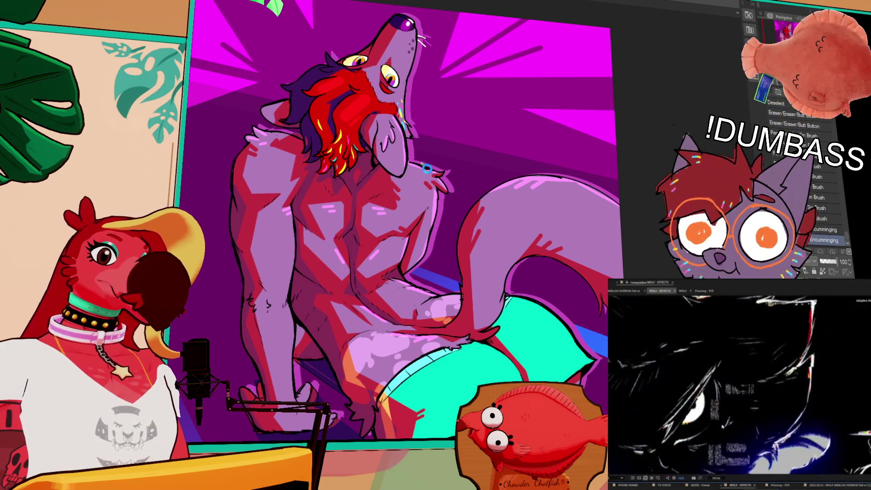
{"action": "key", "text": "ctrl+0"}
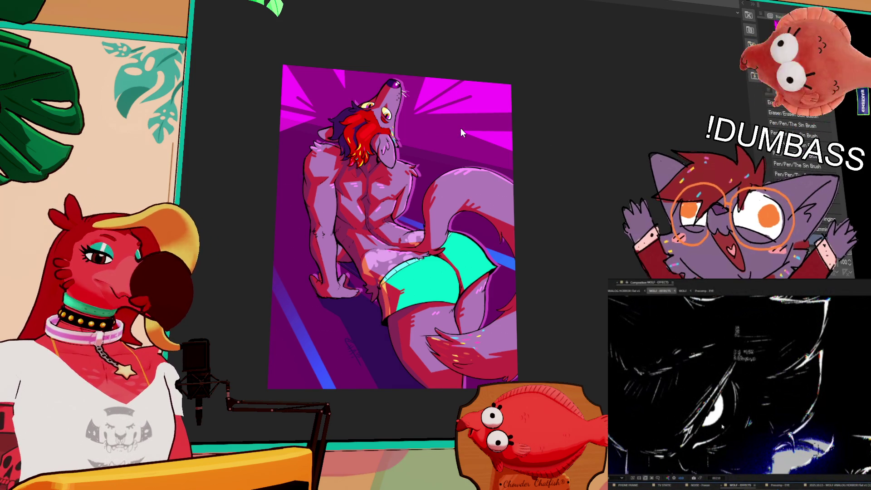
Reset rotation, zoom out, and frame the howling wolf's red mane and chest
{"action": "key", "text": "ctrl+alt+0"}
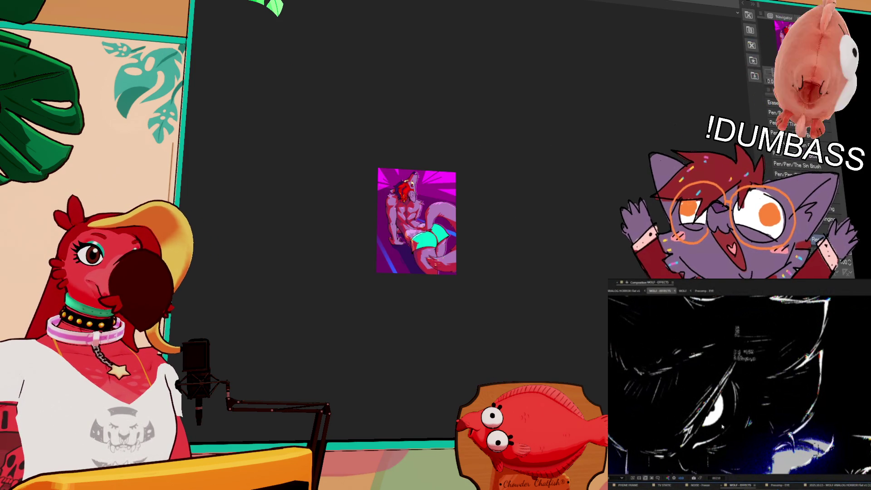
{"action": "scroll", "coordinate": [358, 90], "scroll_direction": "up", "scroll_amount": 6}
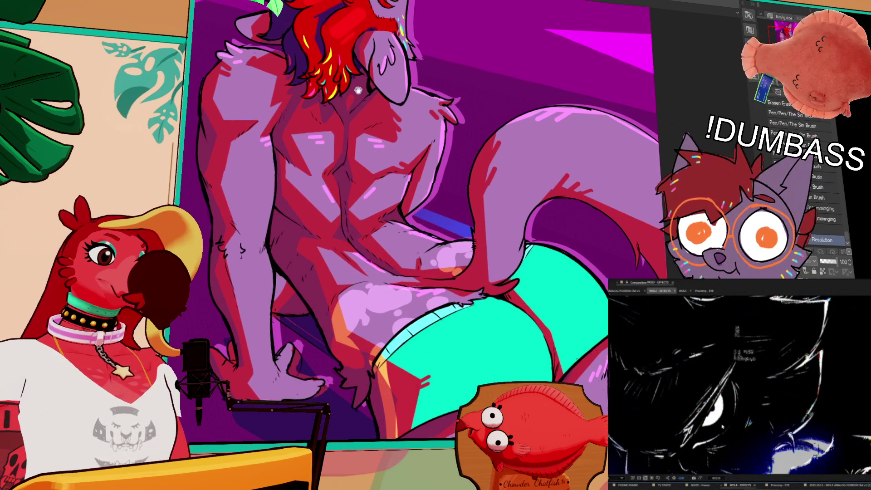
{"action": "left_click_drag", "start_coordinate": [359, 91], "coordinate": [372, 160]}
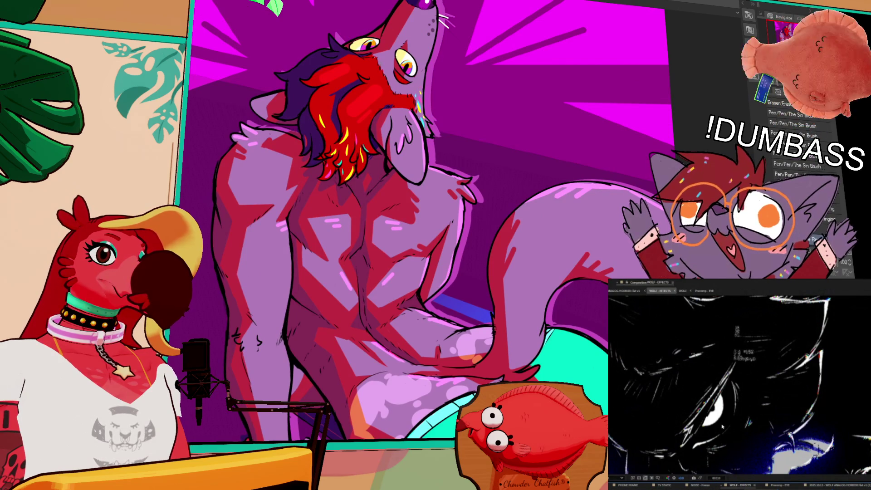
{"action": "left_click_drag", "start_coordinate": [346, 113], "coordinate": [327, 134]}
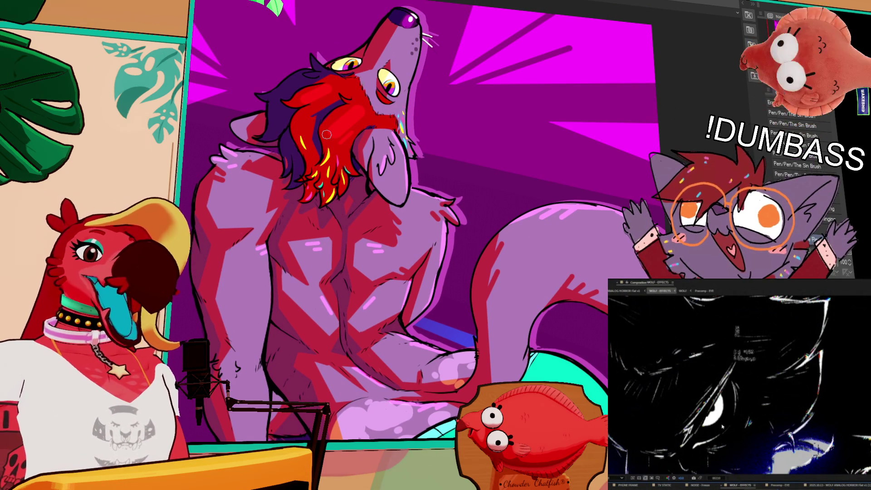
{"action": "scroll", "coordinate": [422, 372], "scroll_direction": "up", "scroll_amount": 5}
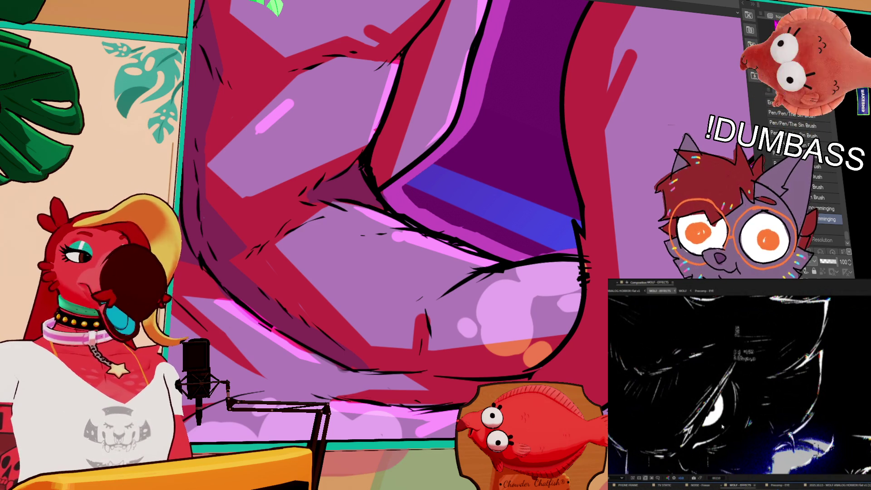
{"action": "key", "text": "ctrl+0"}
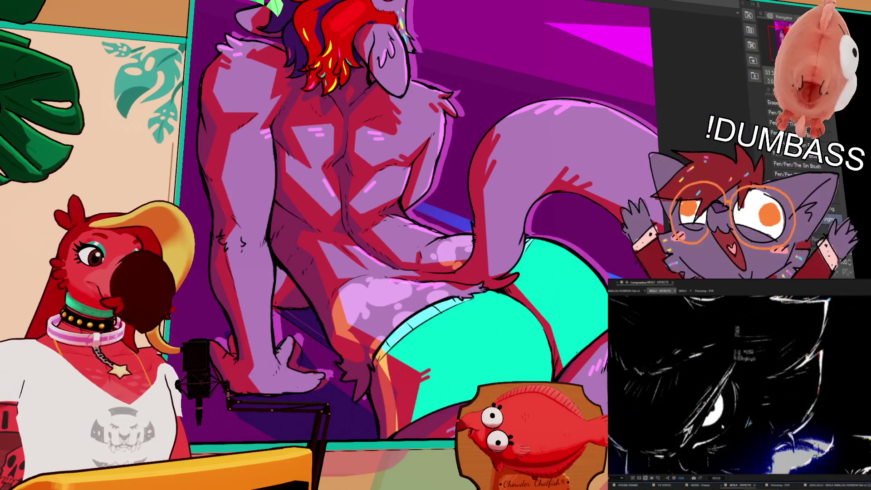
{"action": "scroll", "coordinate": [431, 218], "scroll_direction": "up", "scroll_amount": 5}
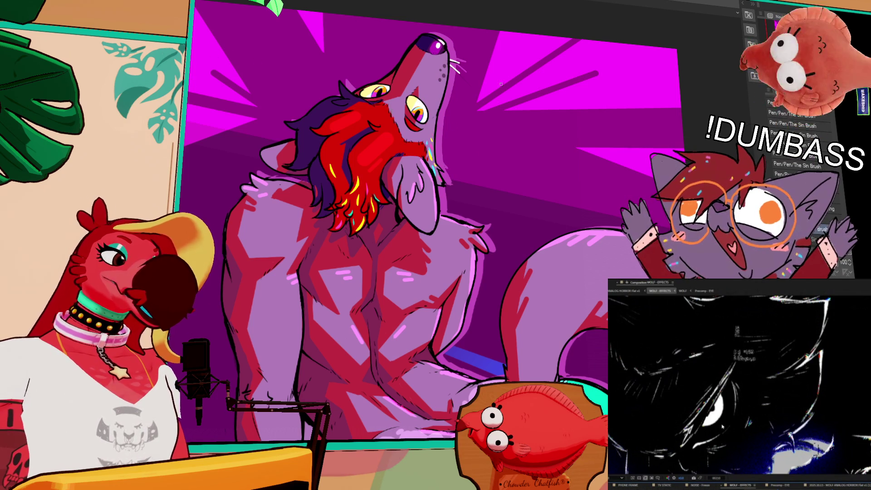
{"action": "left_click_drag", "start_coordinate": [429, 119], "coordinate": [561, 229]}
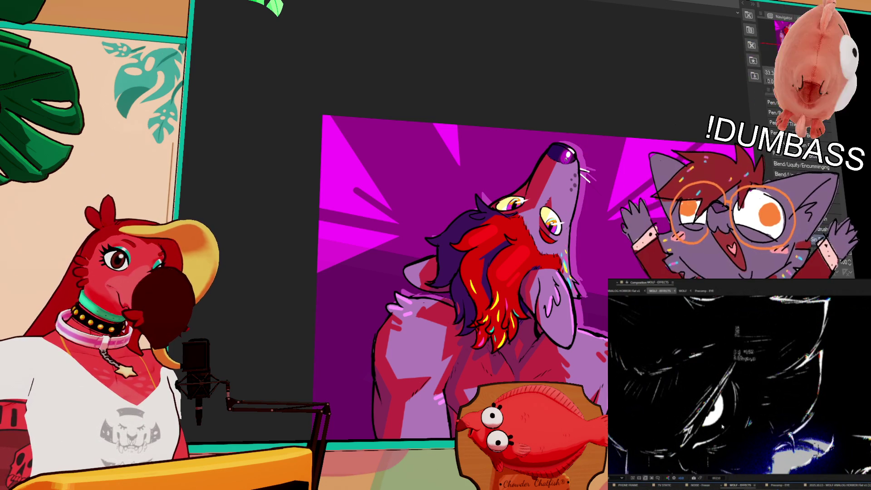
Center the wolf's face and try a first selection on the cheek fur, then clear it
{"action": "scroll", "coordinate": [599, 157], "scroll_direction": "down", "scroll_amount": 1}
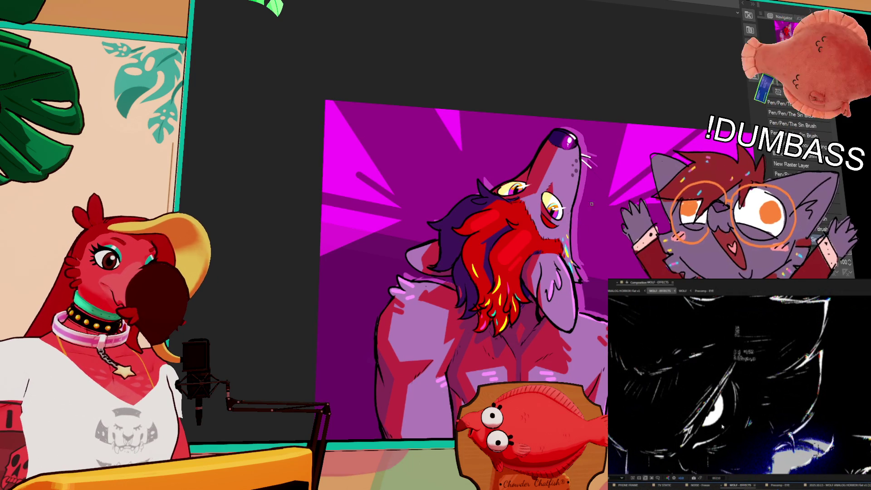
{"action": "left_click_drag", "start_coordinate": [556, 259], "coordinate": [555, 254]}
{"action": "mouse_move", "coordinate": [629, 330]}
{"action": "left_mouse_down"}
{"action": "mouse_move", "coordinate": [630, 224]}
{"action": "mouse_move", "coordinate": [613, 217]}
{"action": "mouse_move", "coordinate": [602, 290]}
{"action": "left_mouse_up"}
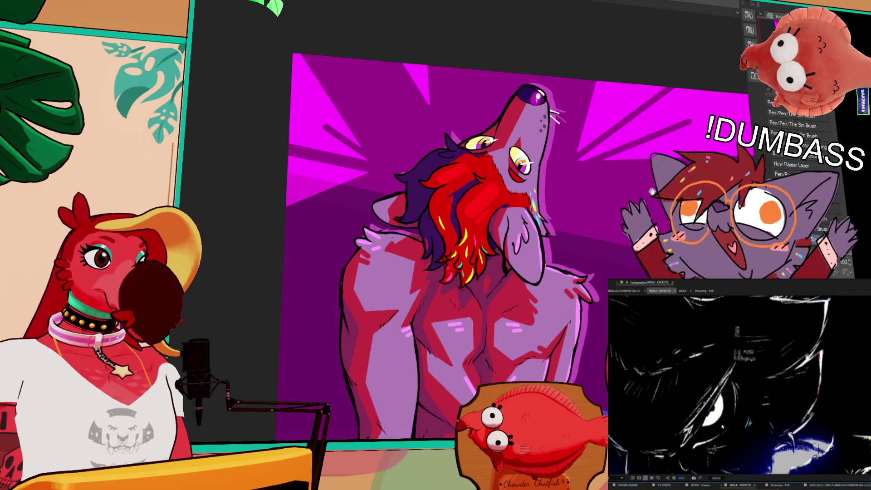
{"action": "mouse_move", "coordinate": [497, 194]}
{"action": "left_mouse_down"}
{"action": "mouse_move", "coordinate": [472, 209]}
{"action": "mouse_move", "coordinate": [492, 187]}
{"action": "mouse_move", "coordinate": [463, 156]}
{"action": "left_mouse_up"}
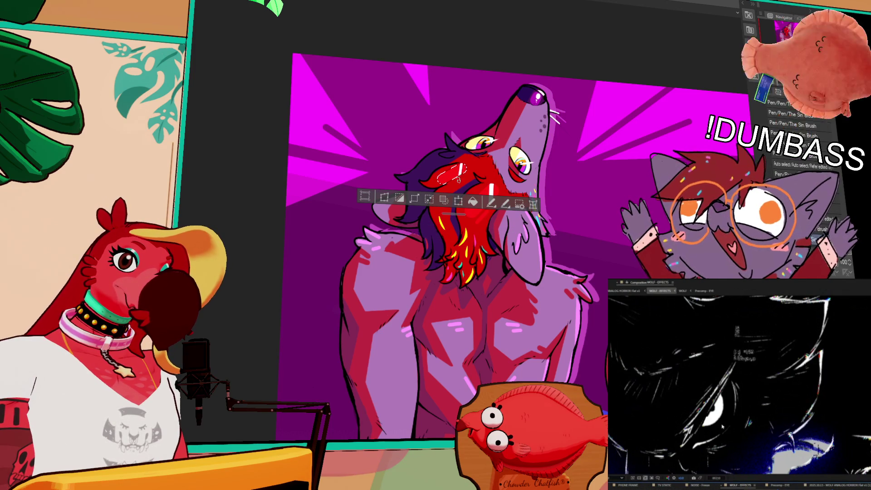
{"action": "key", "text": "ctrl+d"}
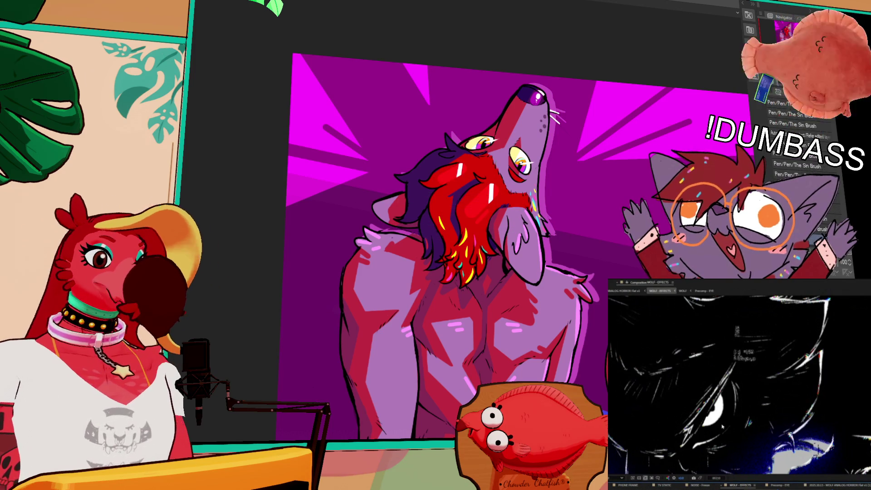
Select a new patch of cheek fur and fill it with a white highlight
{"action": "scroll", "coordinate": [454, 227], "scroll_direction": "up", "scroll_amount": 1}
{"action": "left_click_drag", "start_coordinate": [491, 179], "coordinate": [499, 156]}
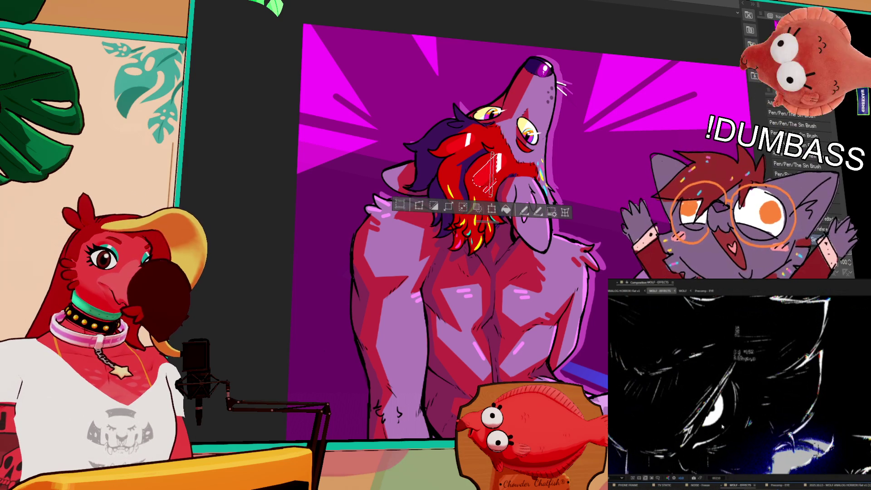
{"action": "key", "text": "ctrl+d"}
{"action": "scroll", "coordinate": [603, 170], "scroll_direction": "up", "scroll_amount": 1}
{"action": "left_click_drag", "start_coordinate": [521, 226], "coordinate": [465, 276]}
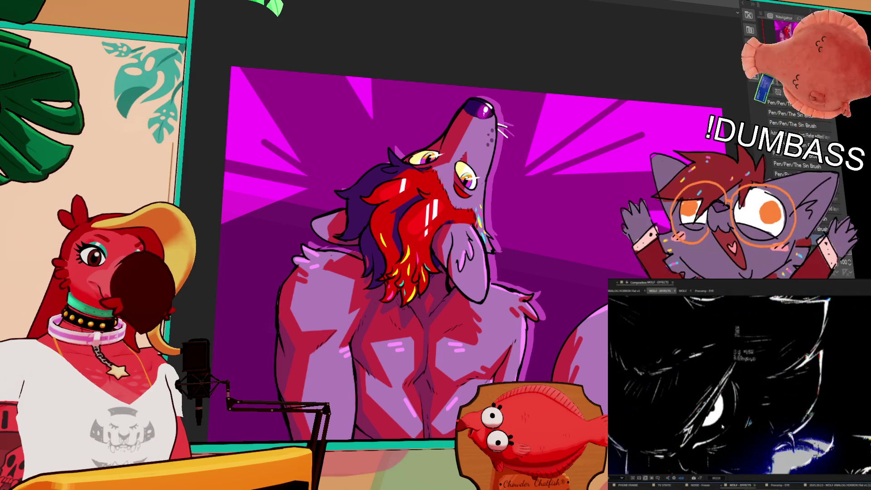
Compare against an earlier History state, redo the white highlight, and pan to the wolf's lower body
{"action": "left_click", "coordinate": [799, 126]}
{"action": "key", "text": "ctrl+y"}
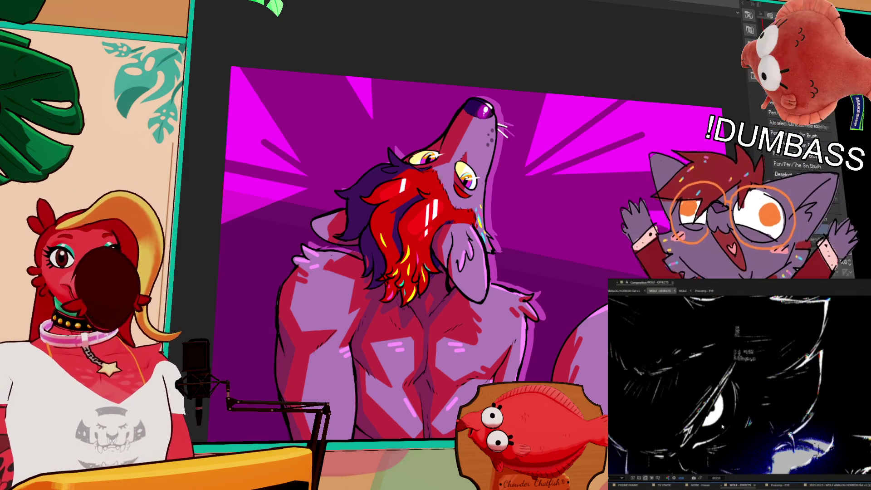
{"action": "left_click_drag", "start_coordinate": [490, 215], "coordinate": [509, 194]}
{"action": "mouse_move", "coordinate": [648, 251]}
{"action": "left_mouse_down"}
{"action": "mouse_move", "coordinate": [646, 174]}
{"action": "mouse_move", "coordinate": [639, 219]}
{"action": "left_mouse_up"}
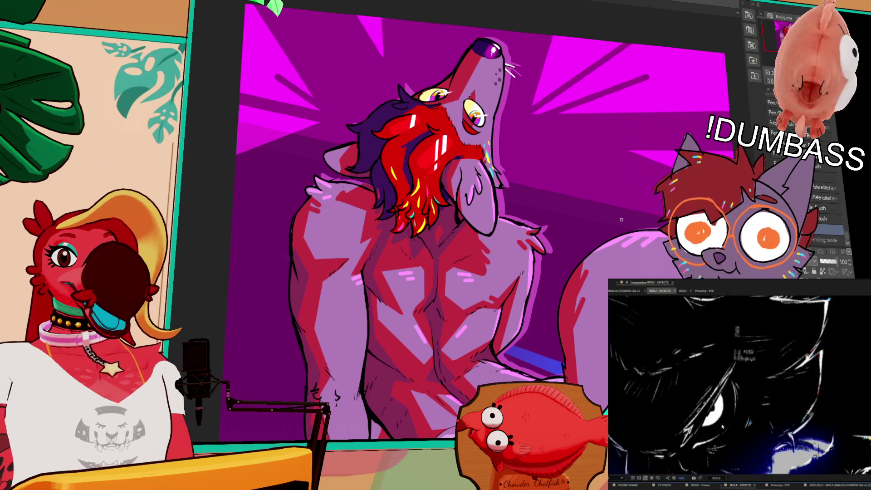
{"action": "scroll", "coordinate": [622, 220], "scroll_direction": "down", "scroll_amount": 2}
{"action": "left_click_drag", "start_coordinate": [536, 236], "coordinate": [576, 151]}
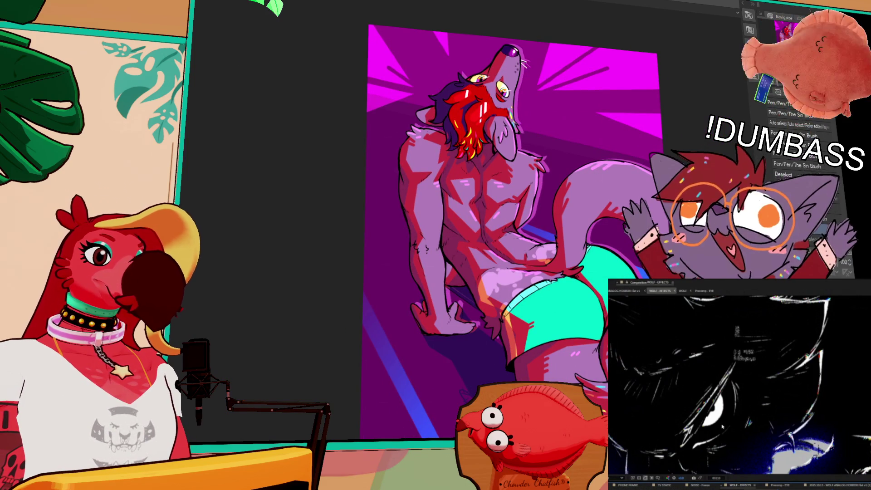
{"action": "scroll", "coordinate": [501, 61], "scroll_direction": "up", "scroll_amount": 5}
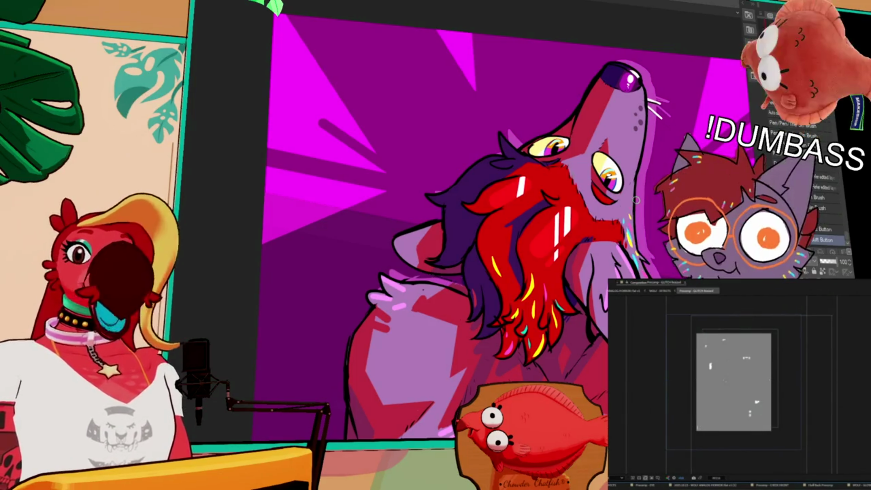
{"action": "left_click_drag", "start_coordinate": [625, 214], "coordinate": [526, 207]}
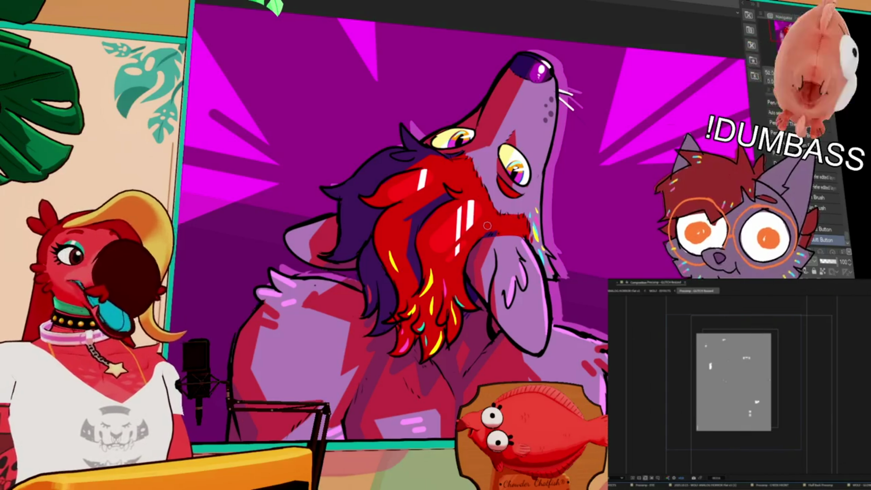
{"action": "scroll", "coordinate": [487, 225], "scroll_direction": "down", "scroll_amount": 3}
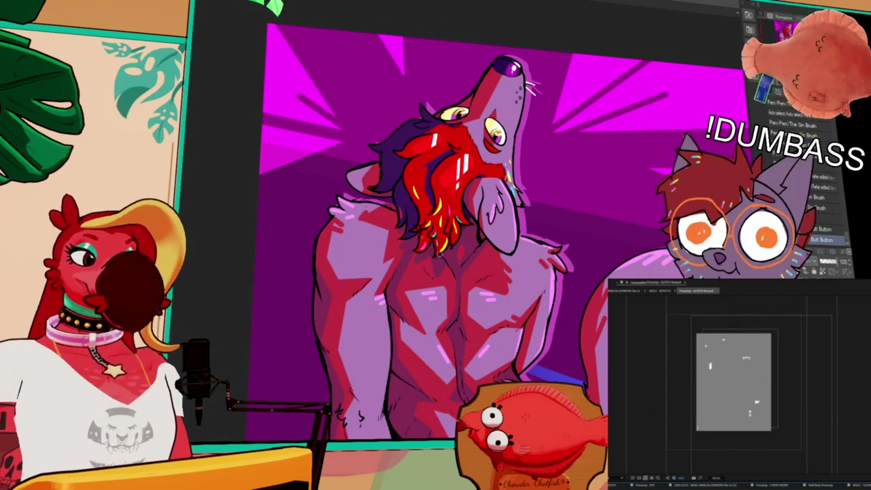
{"action": "scroll", "coordinate": [449, 261], "scroll_direction": "down", "scroll_amount": 2}
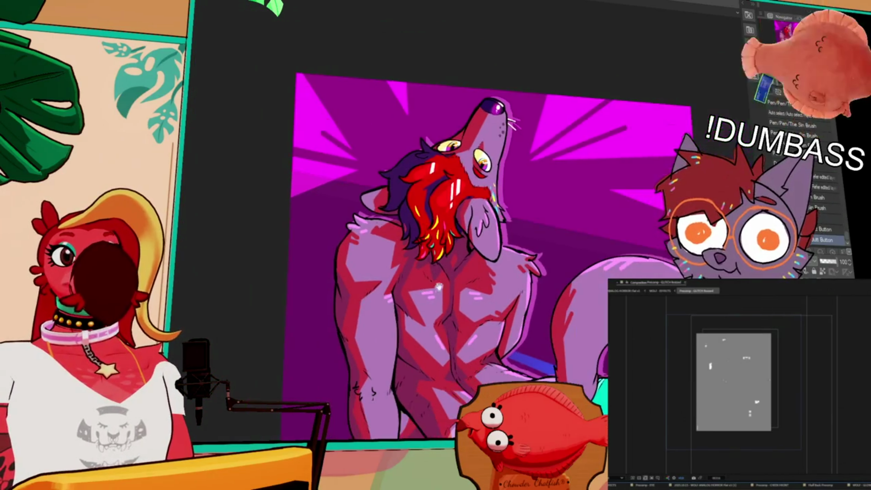
{"action": "scroll", "coordinate": [480, 228], "scroll_direction": "down", "scroll_amount": 2}
{"action": "scroll", "coordinate": [522, 205], "scroll_direction": "down", "scroll_amount": 1}
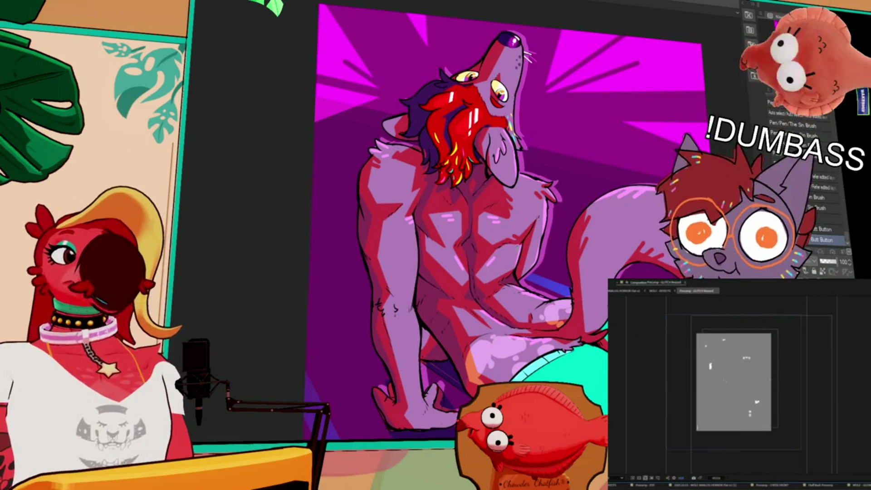
{"action": "left_click", "coordinate": [824, 487]}
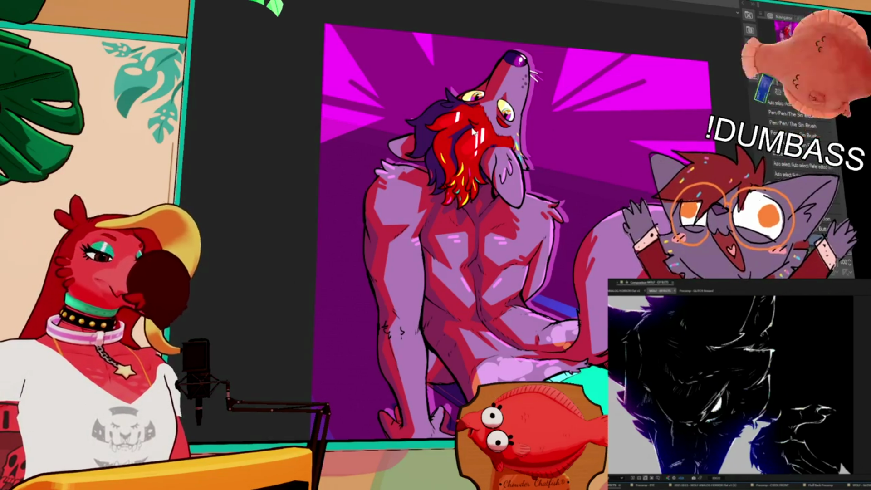
{"action": "key", "text": "ctrl+alt+0"}
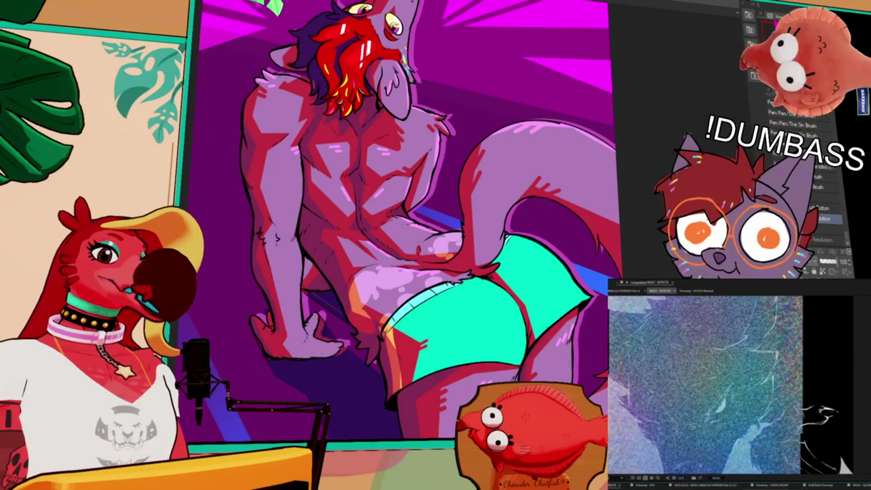
Add a new layer to the effects composition and toggle the preview between WOLF - EFFECTS and WOLF - GLOW
{"action": "key", "text": "ctrl+alt+y"}
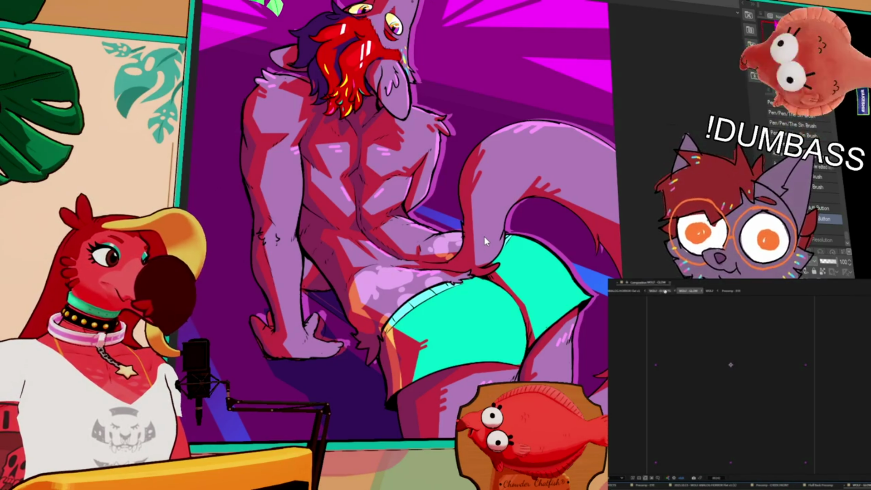
{"action": "left_click", "coordinate": [665, 292]}
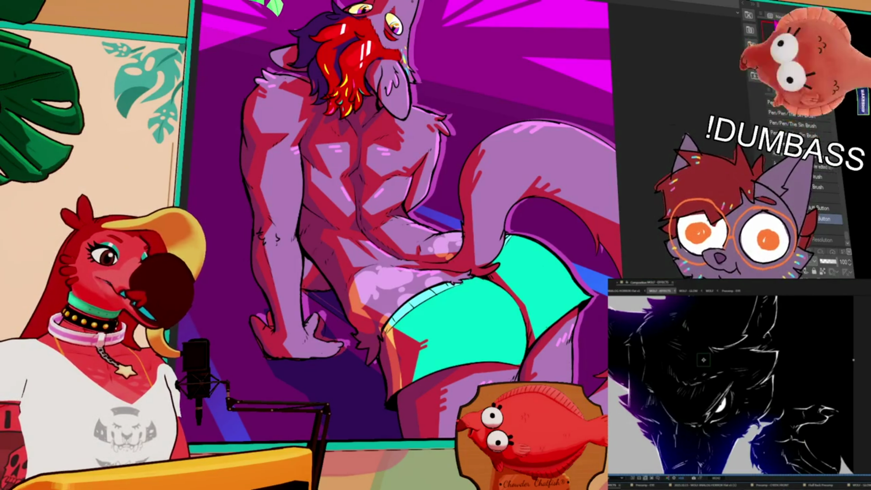
{"action": "left_click", "coordinate": [690, 291]}
{"action": "left_click", "coordinate": [660, 292]}
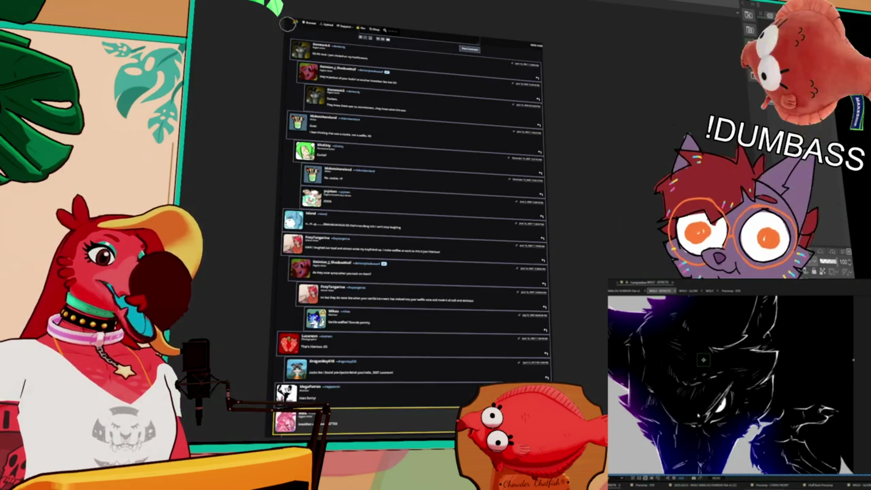
{"action": "scroll", "coordinate": [363, 130], "scroll_direction": "up", "scroll_amount": 5}
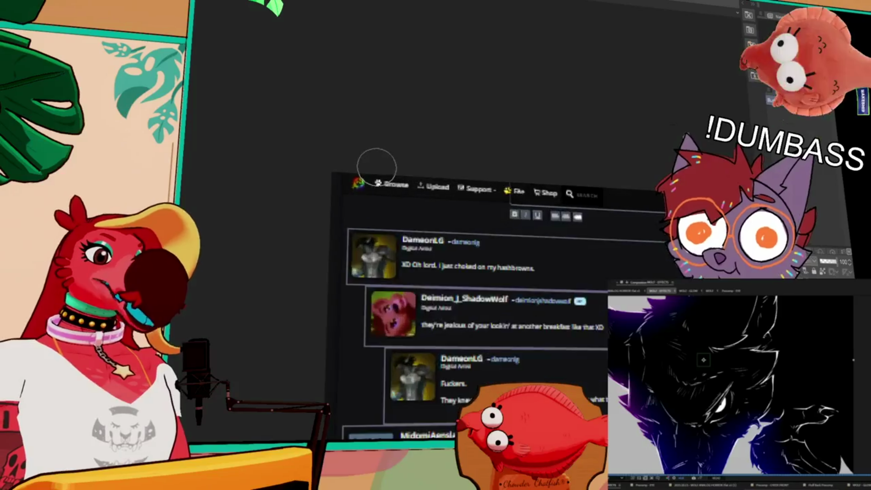
{"action": "scroll", "coordinate": [499, 219], "scroll_direction": "down", "scroll_amount": 3}
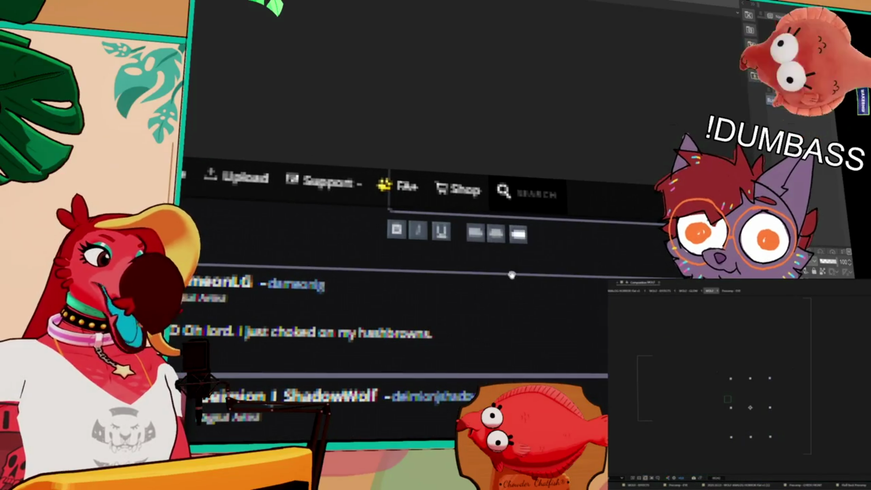
{"action": "left_click_drag", "start_coordinate": [510, 275], "coordinate": [538, 119]}
{"action": "scroll", "coordinate": [538, 119], "scroll_direction": "down", "scroll_amount": 10}
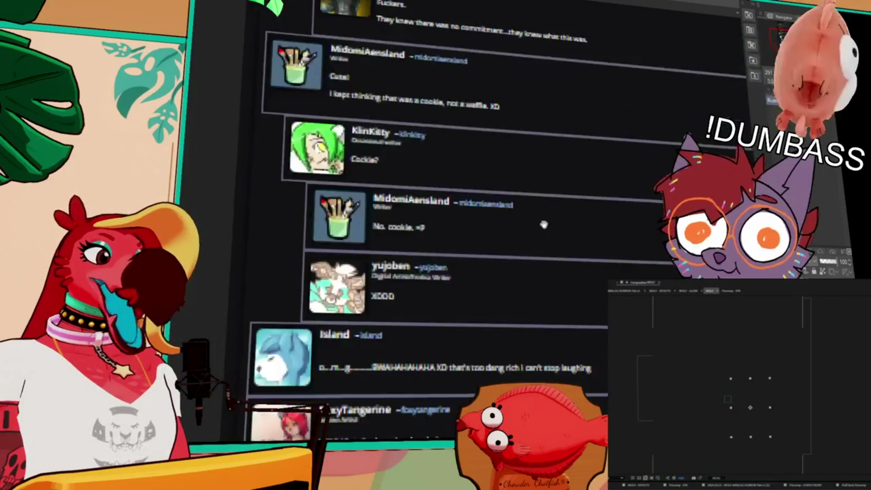
{"action": "scroll", "coordinate": [497, 169], "scroll_direction": "down", "scroll_amount": 10}
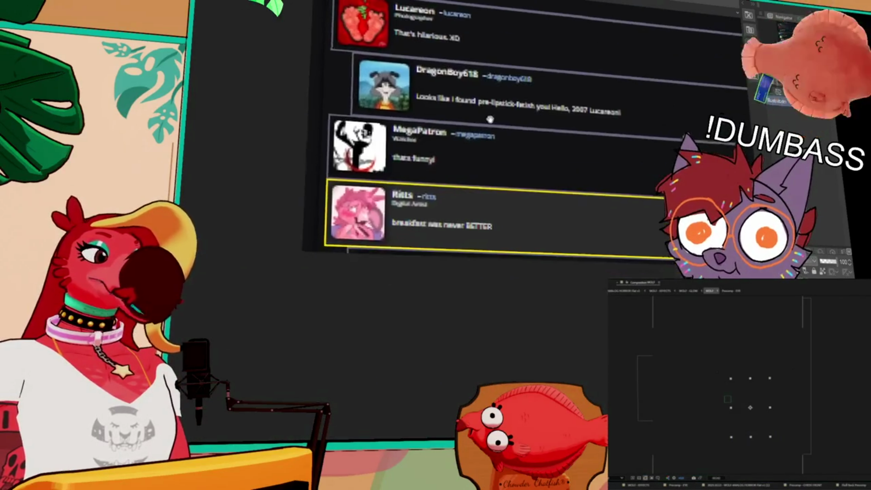
{"action": "scroll", "coordinate": [501, 113], "scroll_direction": "up", "scroll_amount": 8}
{"action": "scroll", "coordinate": [494, 301], "scroll_direction": "down", "scroll_amount": 8}
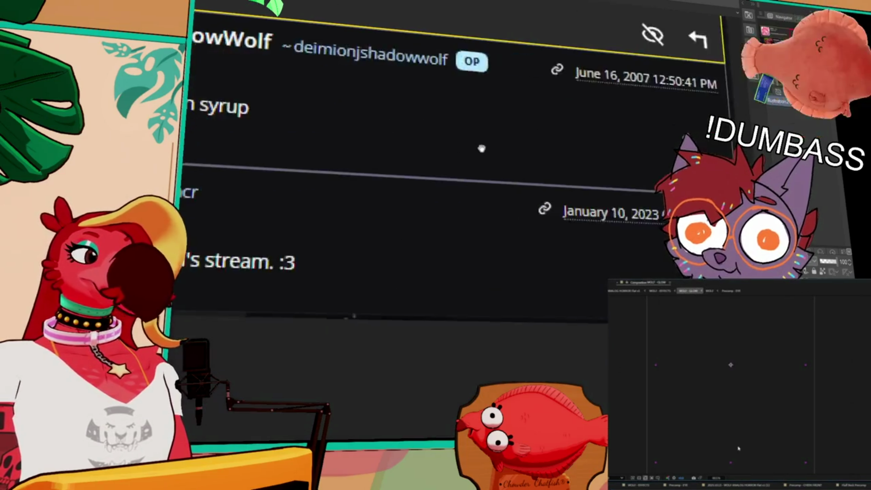
Undo the pink scribble over 'breakfast' in the last comment and bring the earlier comments into view
{"action": "left_click", "coordinate": [662, 291]}
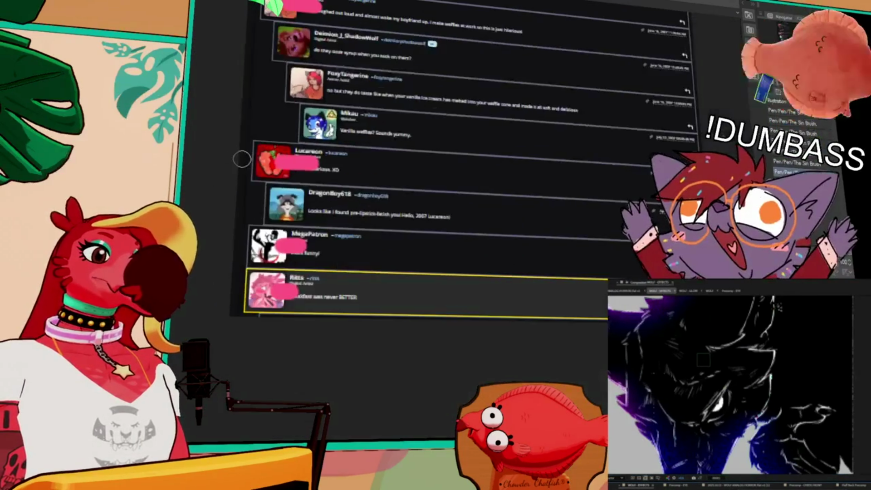
{"action": "key", "text": "ctrl+z"}
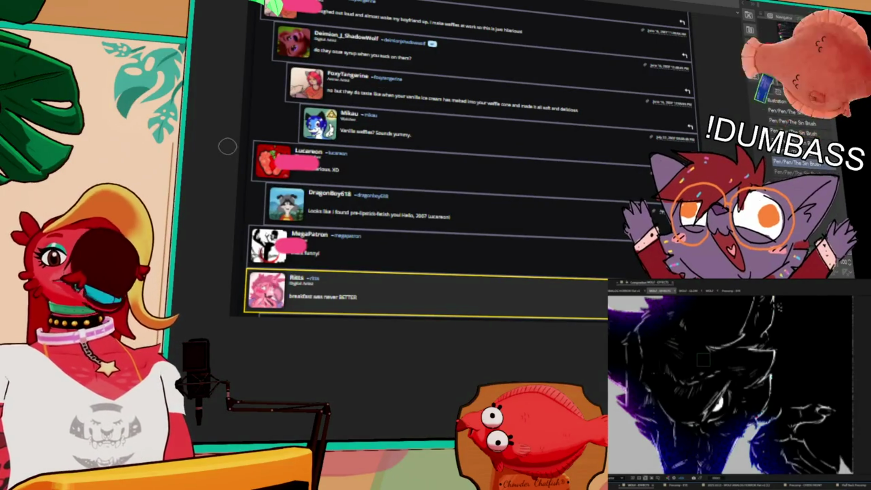
{"action": "scroll", "coordinate": [350, 170], "scroll_direction": "down", "scroll_amount": 3}
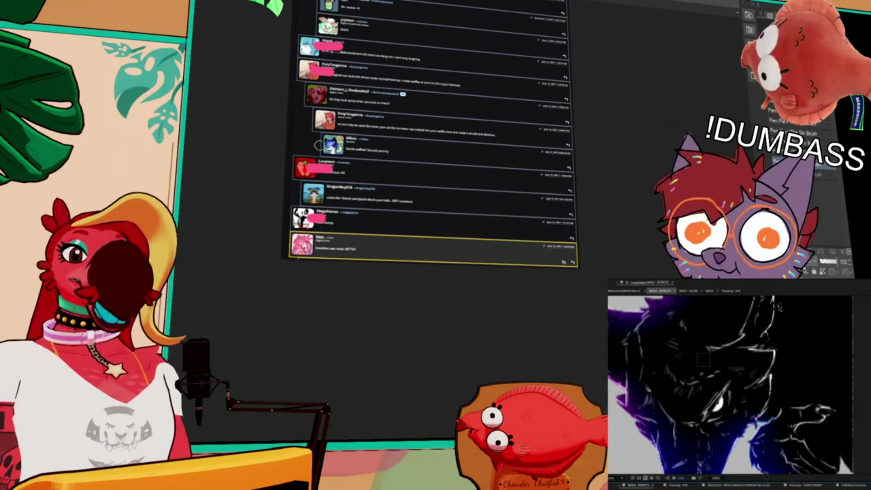
{"action": "left_click_drag", "start_coordinate": [353, 56], "coordinate": [327, 230]}
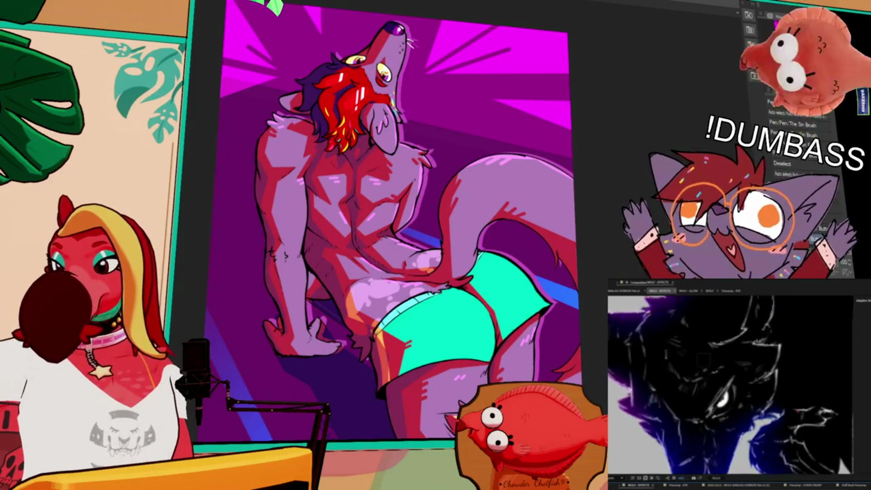
Zoom the Clip Studio Paint canvas view out toward the character's hand
{"action": "scroll", "coordinate": [686, 457], "scroll_direction": "down", "scroll_amount": 2}
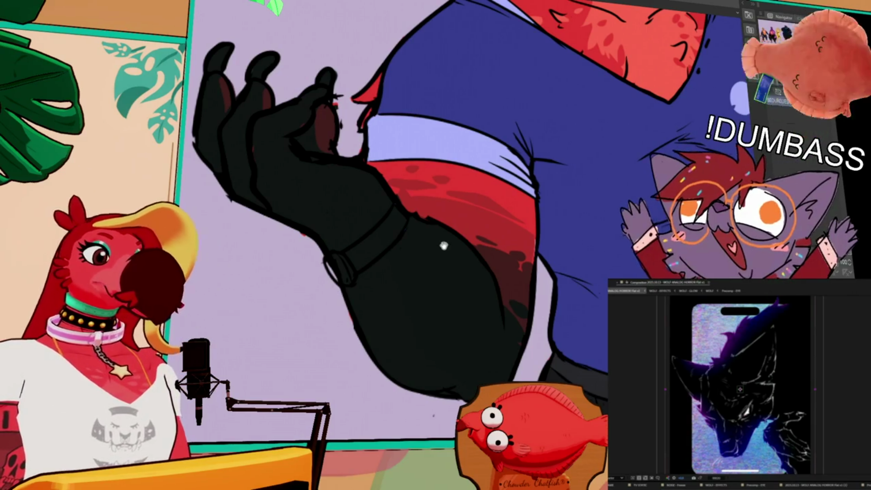
Fill the wristband on the black arm orange and paint its clasp bright white
{"action": "left_click_drag", "start_coordinate": [444, 246], "coordinate": [543, 273]}
{"action": "left_click", "coordinate": [486, 269]}
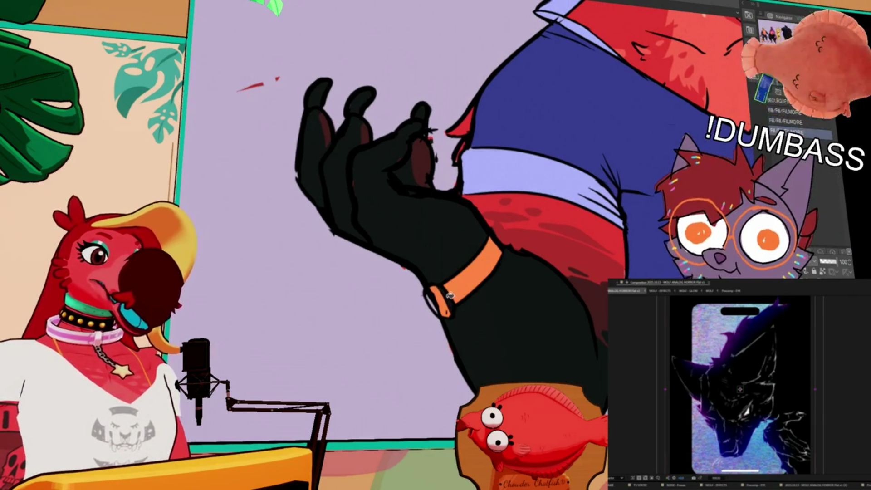
{"action": "scroll", "coordinate": [473, 252], "scroll_direction": "up", "scroll_amount": 3}
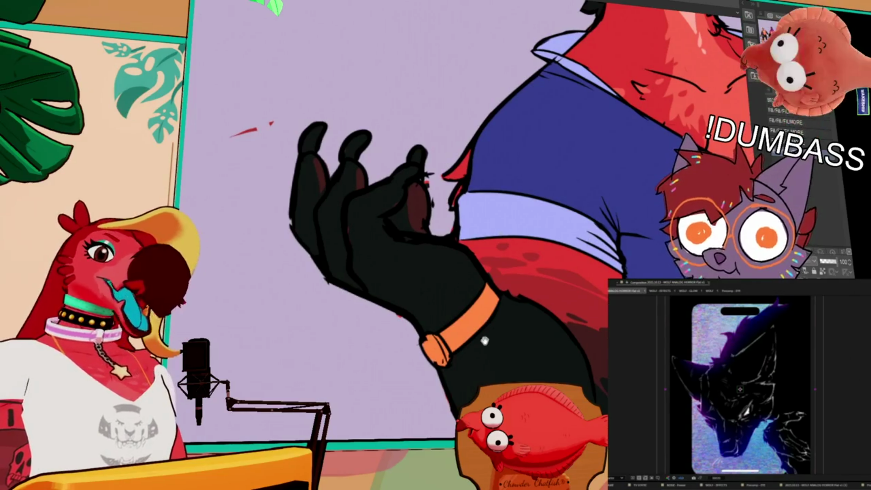
{"action": "mouse_move", "coordinate": [431, 334]}
{"action": "left_mouse_down"}
{"action": "mouse_move", "coordinate": [436, 352]}
{"action": "mouse_move", "coordinate": [434, 327]}
{"action": "left_mouse_up"}
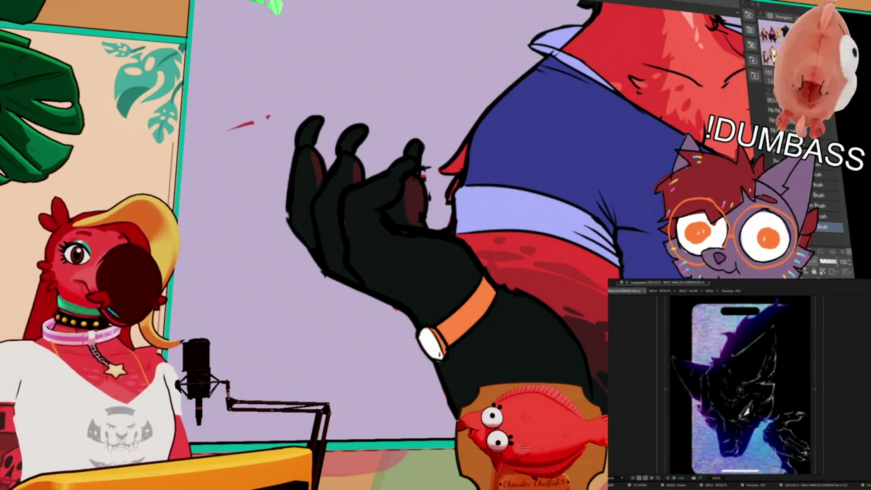
Select only the orange wristband, paint dark stripes across it, then deselect
{"action": "left_click_drag", "start_coordinate": [481, 296], "coordinate": [494, 287]}
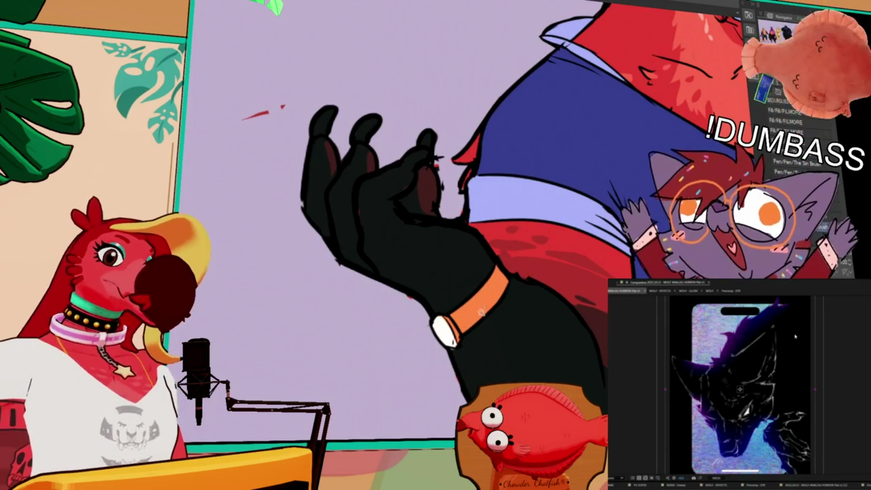
{"action": "left_click", "coordinate": [467, 298]}
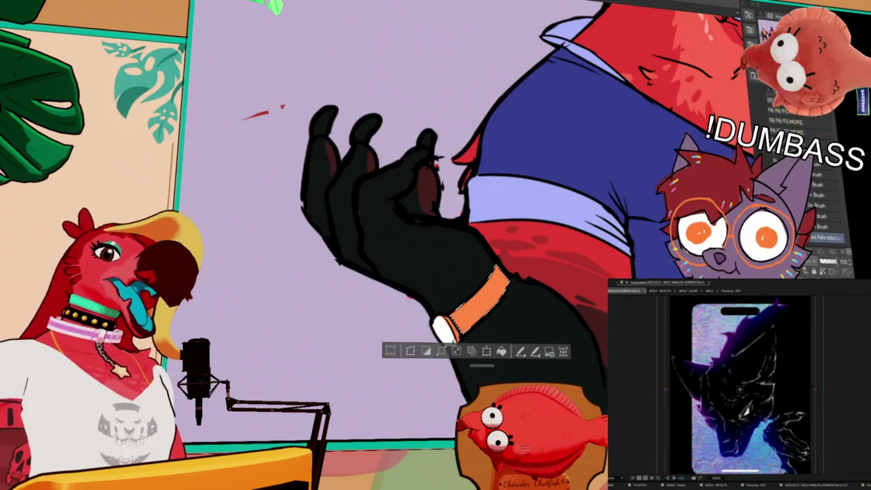
{"action": "left_click_drag", "start_coordinate": [409, 205], "coordinate": [417, 211]}
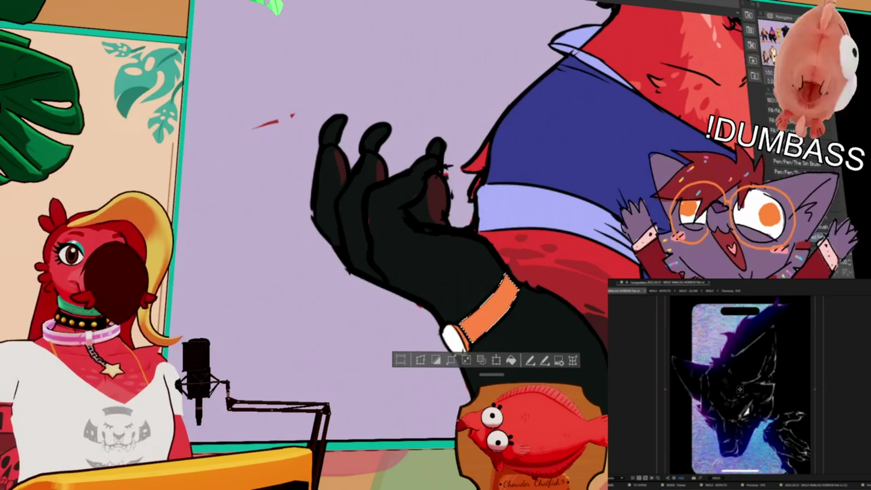
{"action": "key", "text": "ctrl+d"}
{"action": "left_click", "coordinate": [477, 335]}
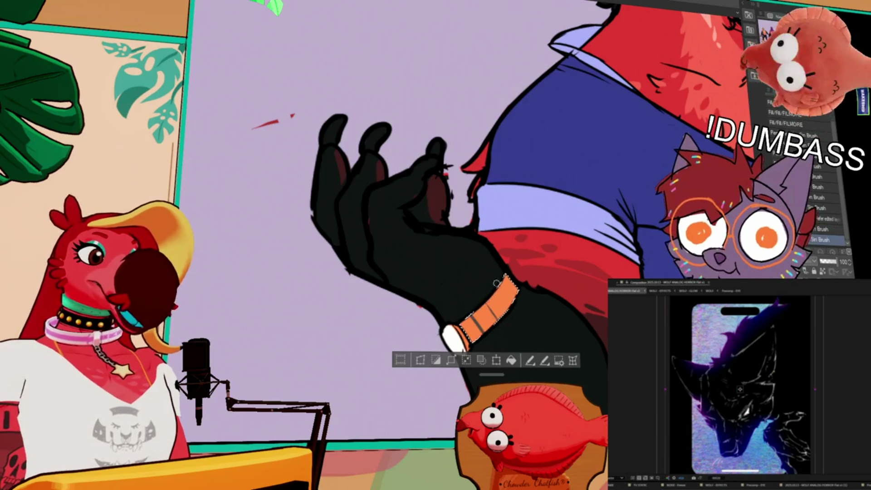
{"action": "mouse_move", "coordinate": [481, 297]}
{"action": "left_mouse_down"}
{"action": "mouse_move", "coordinate": [490, 315]}
{"action": "mouse_move", "coordinate": [511, 297]}
{"action": "left_mouse_up"}
{"action": "key", "text": "ctrl+d"}
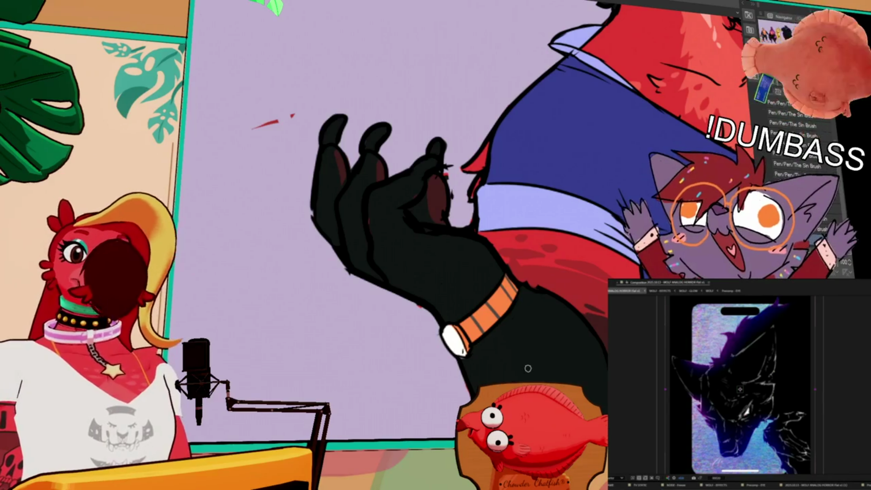
{"action": "scroll", "coordinate": [543, 377], "scroll_direction": "down", "scroll_amount": 1}
Zoom out until the whole blue-shirted canine with its striped orange wristband fits on screen
{"action": "scroll", "coordinate": [543, 377], "scroll_direction": "down", "scroll_amount": 1}
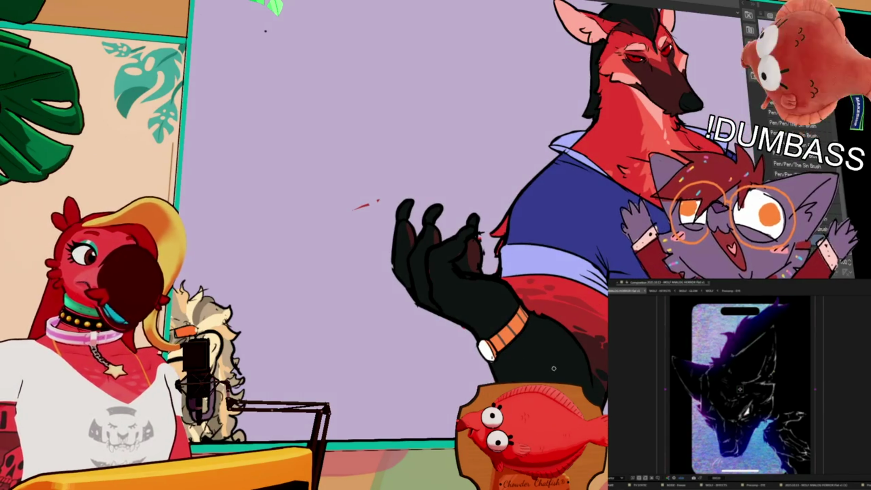
{"action": "scroll", "coordinate": [568, 350], "scroll_direction": "down", "scroll_amount": 2}
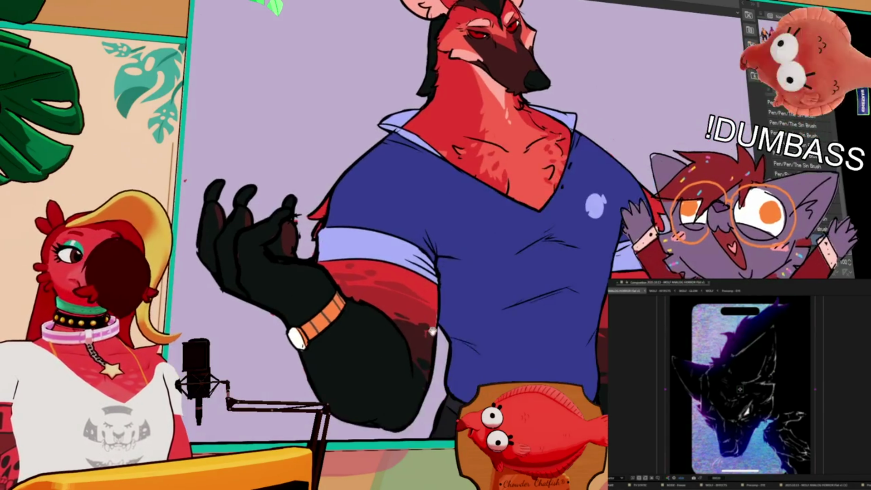
{"action": "scroll", "coordinate": [559, 357], "scroll_direction": "up", "scroll_amount": 1}
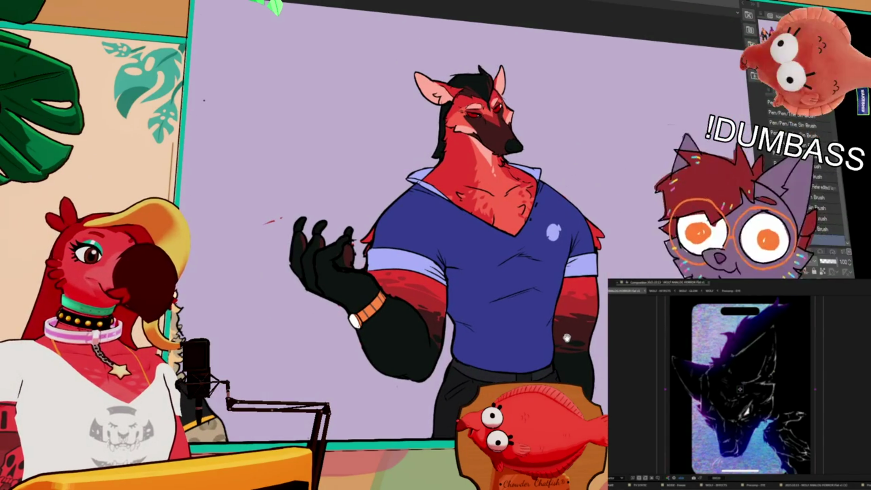